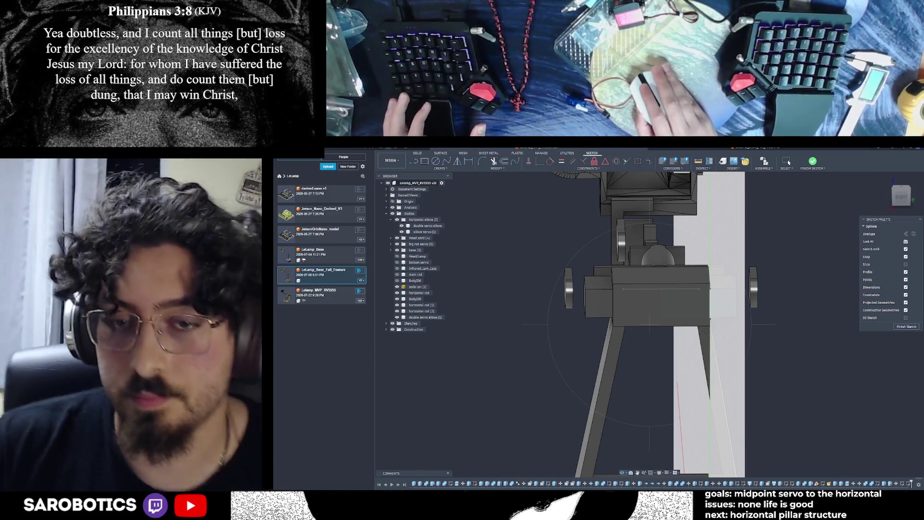
Orbit around the lamp and select the small end face of the servo box.
{"action": "mouse_move", "coordinate": [694, 308]}
{"action": "middle_mouse_down", "text": "shift"}
{"action": "mouse_move", "coordinate": [675, 298]}
{"action": "mouse_move", "coordinate": [699, 308]}
{"action": "mouse_move", "coordinate": [583, 321]}
{"action": "middle_mouse_up", "text": "shift"}
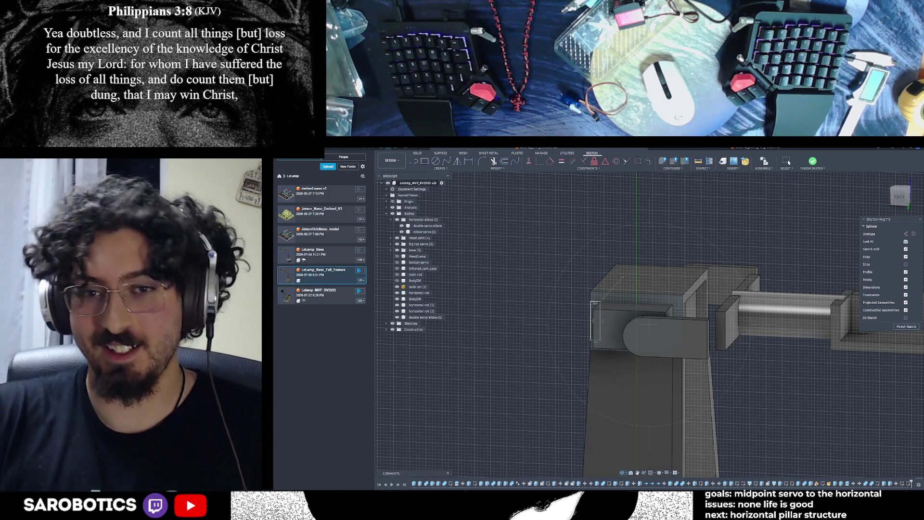
{"action": "mouse_move", "coordinate": [584, 320]}
{"action": "middle_mouse_down", "text": "shift"}
{"action": "mouse_move", "coordinate": [566, 301]}
{"action": "mouse_move", "coordinate": [511, 291]}
{"action": "middle_mouse_up", "text": "shift"}
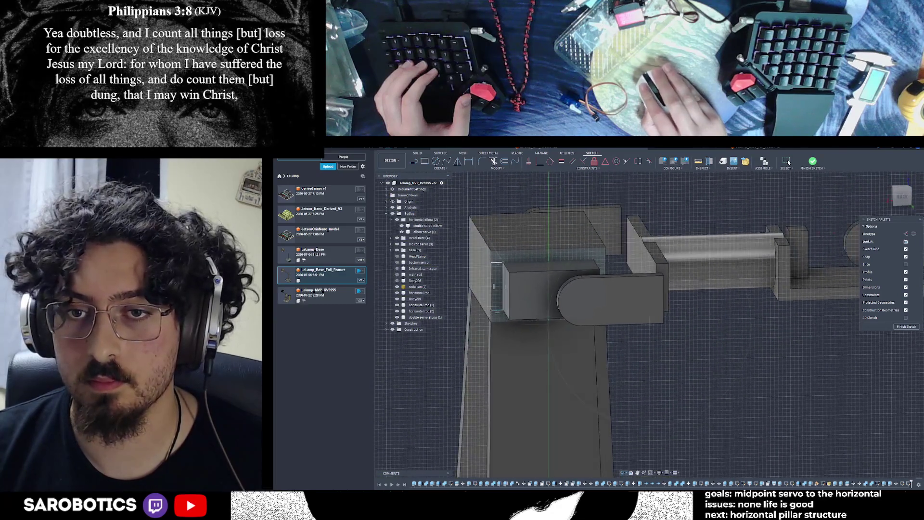
{"action": "right_click", "coordinate": [672, 308]}
{"action": "left_click", "coordinate": [669, 286]}
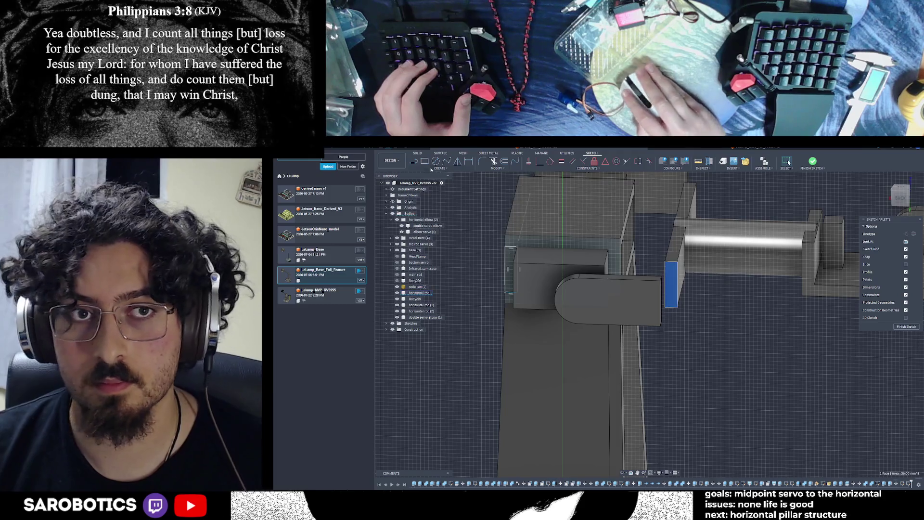
{"action": "scroll", "coordinate": [527, 226], "scroll_direction": "down", "scroll_amount": 2}
{"action": "mouse_move", "coordinate": [626, 337]}
{"action": "middle_mouse_down", "text": "shift"}
{"action": "mouse_move", "coordinate": [602, 327]}
{"action": "mouse_move", "coordinate": [664, 346]}
{"action": "mouse_move", "coordinate": [635, 337]}
{"action": "mouse_move", "coordinate": [751, 332]}
{"action": "mouse_move", "coordinate": [656, 339]}
{"action": "middle_mouse_up", "text": "shift"}
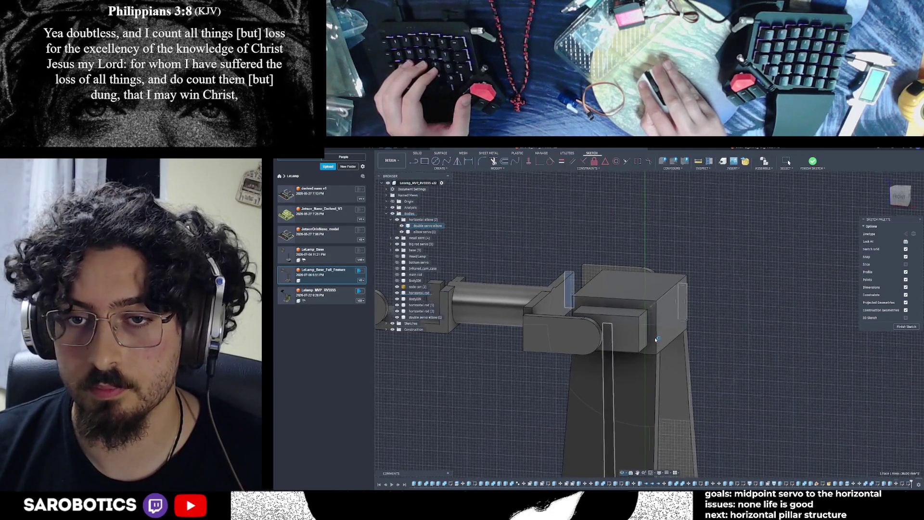
{"action": "left_click", "coordinate": [899, 195]}
{"action": "scroll", "coordinate": [671, 305], "scroll_direction": "up", "scroll_amount": 3}
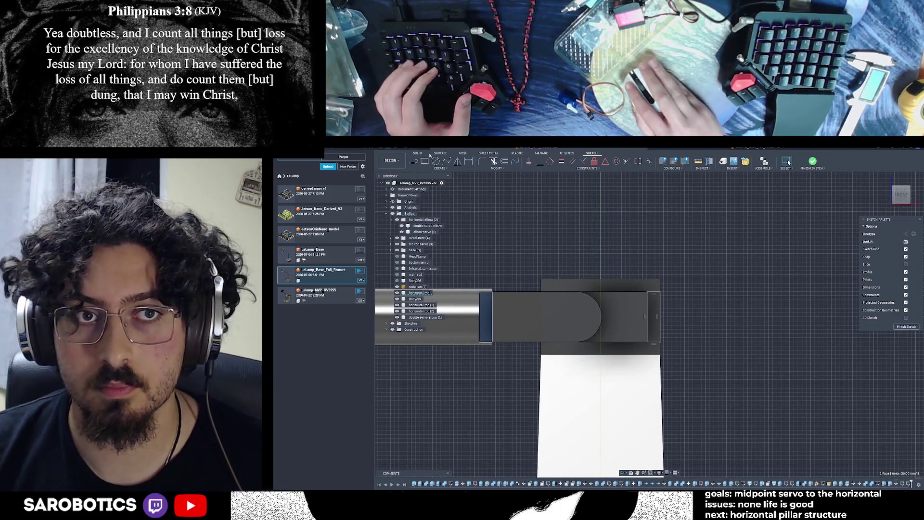
Try and cancel a rectangle on the servo box, then finish the sketch.
{"action": "key", "text": "r"}
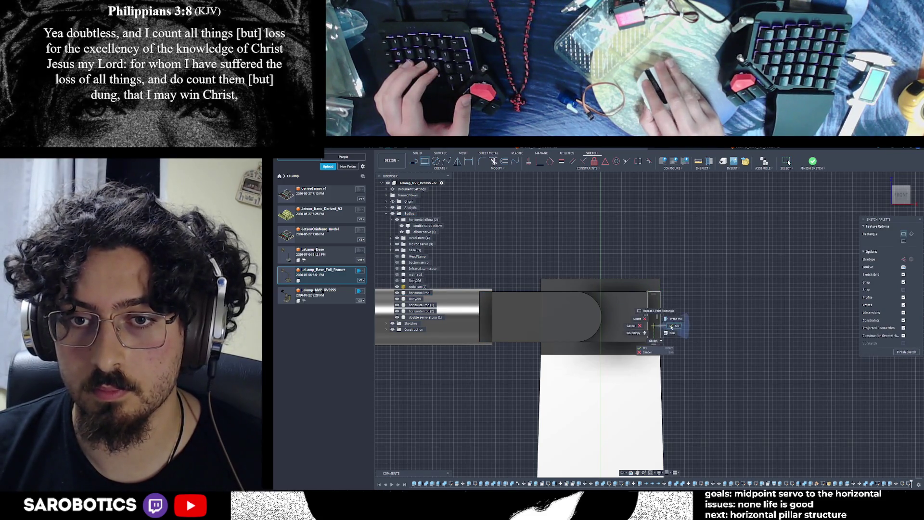
{"action": "left_click", "coordinate": [673, 326]}
{"action": "scroll", "coordinate": [679, 337], "scroll_direction": "down", "scroll_amount": 2}
{"action": "middle_click_drag", "start_coordinate": [616, 475], "coordinate": [665, 387], "text": "shift"}
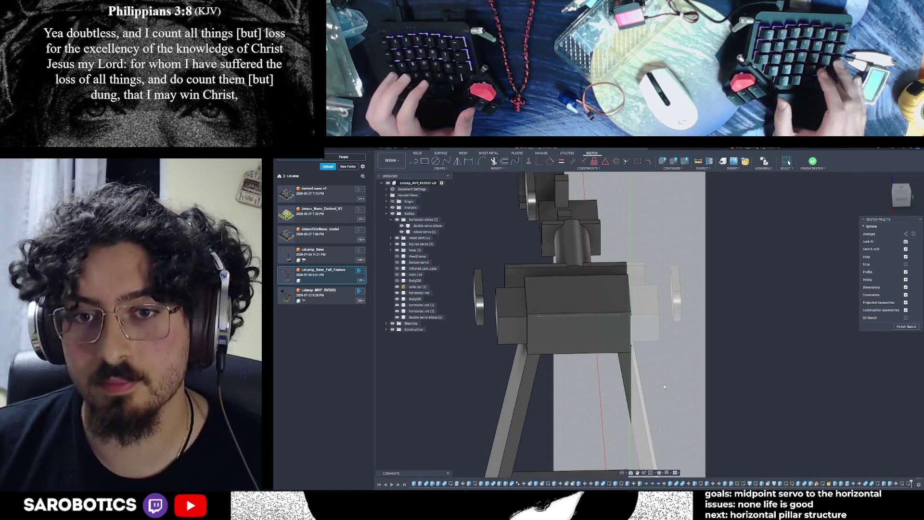
{"action": "middle_click_drag", "start_coordinate": [664, 387], "coordinate": [717, 337], "text": "shift"}
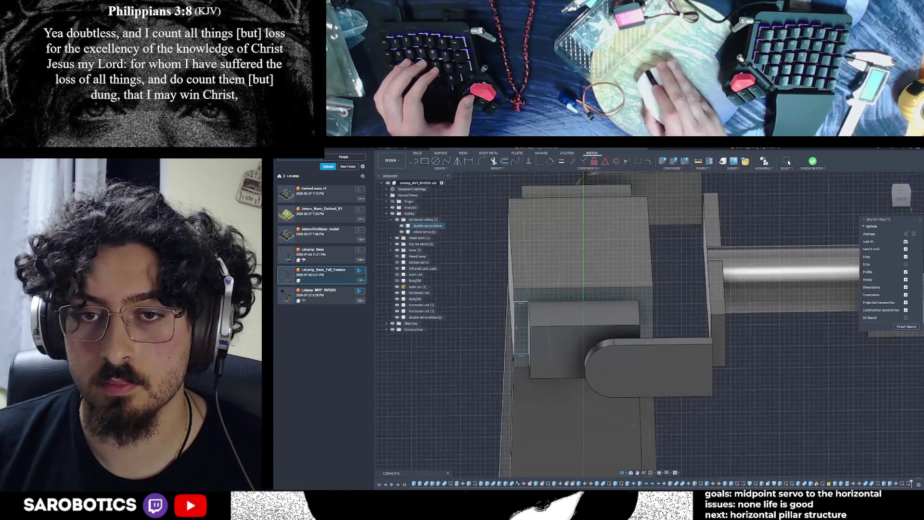
{"action": "key", "text": "Escape"}
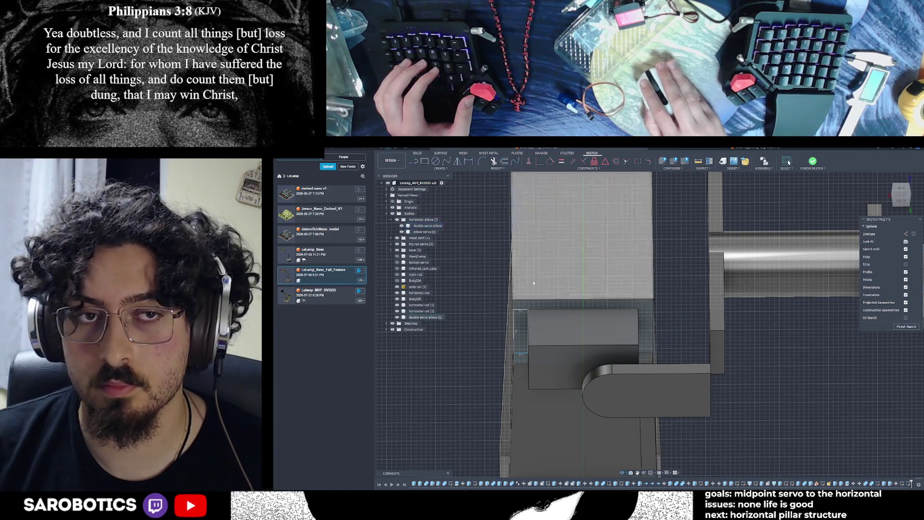
{"action": "left_click", "coordinate": [425, 163]}
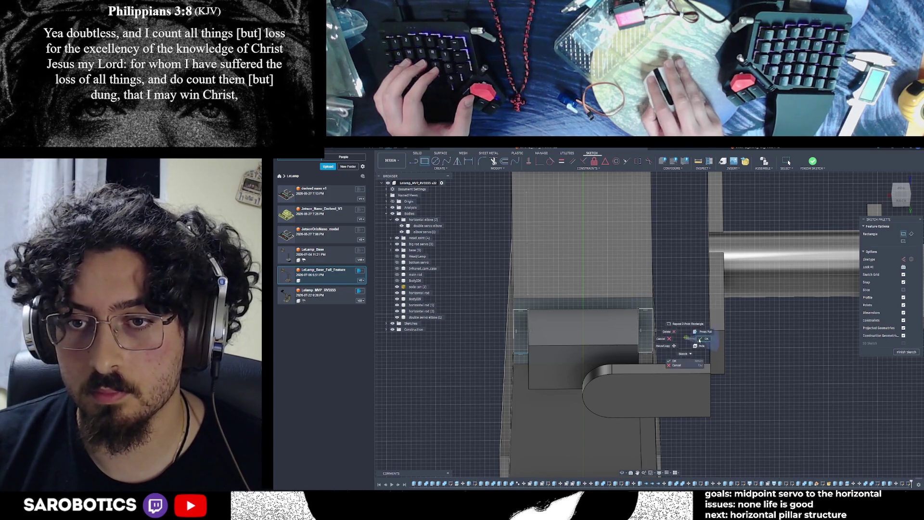
{"action": "left_click", "coordinate": [701, 339]}
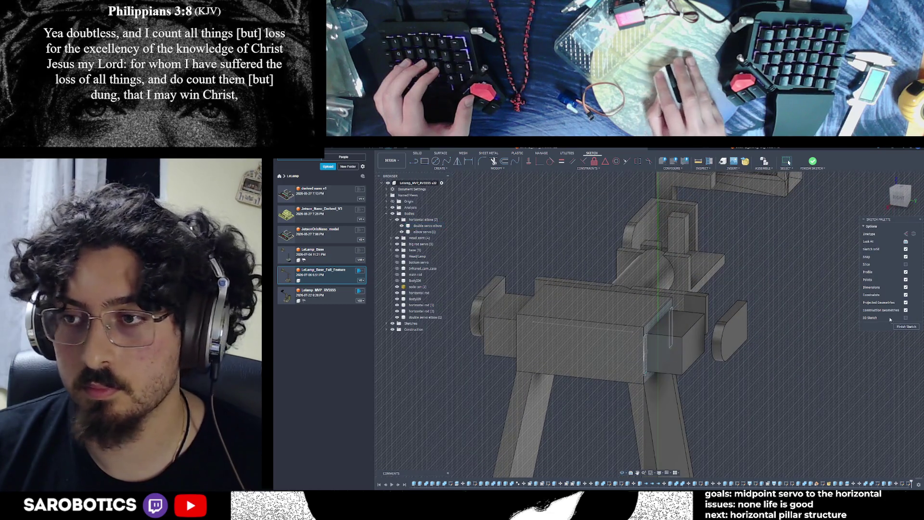
{"action": "key", "text": "Return"}
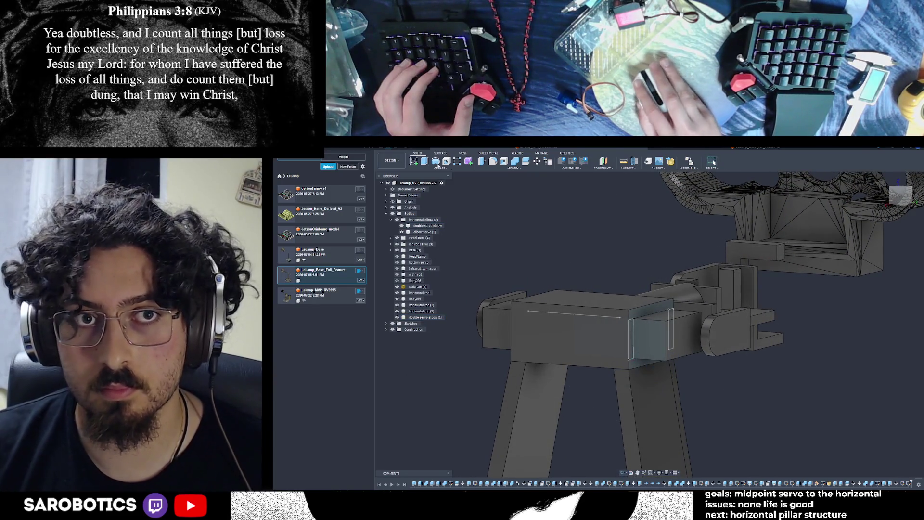
Start and cancel an extrusion, then select the right-hand sketch line segment.
{"action": "left_click", "coordinate": [424, 161]}
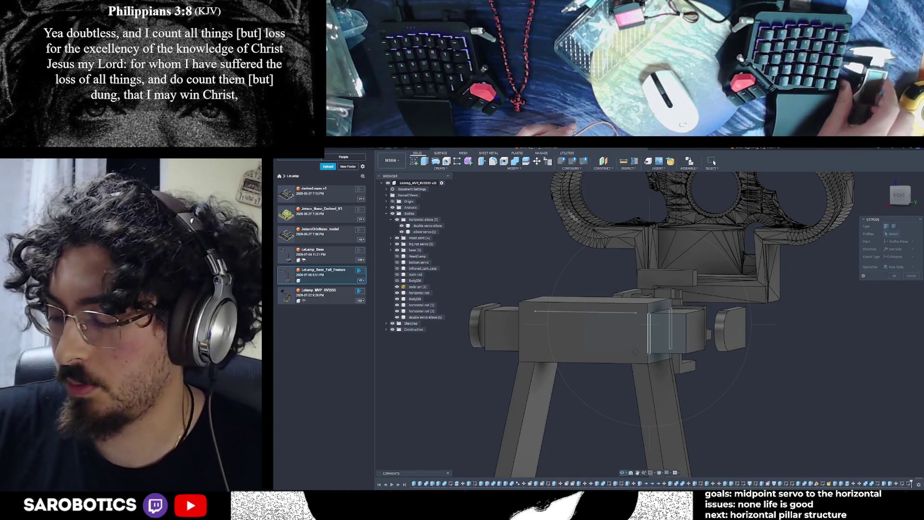
{"action": "scroll", "coordinate": [568, 328], "scroll_direction": "up", "scroll_amount": 5}
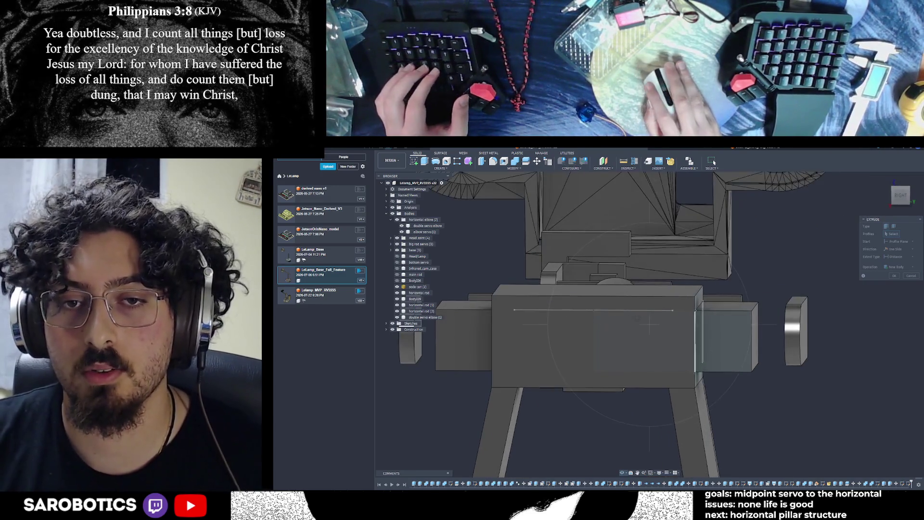
{"action": "key", "text": "Escape"}
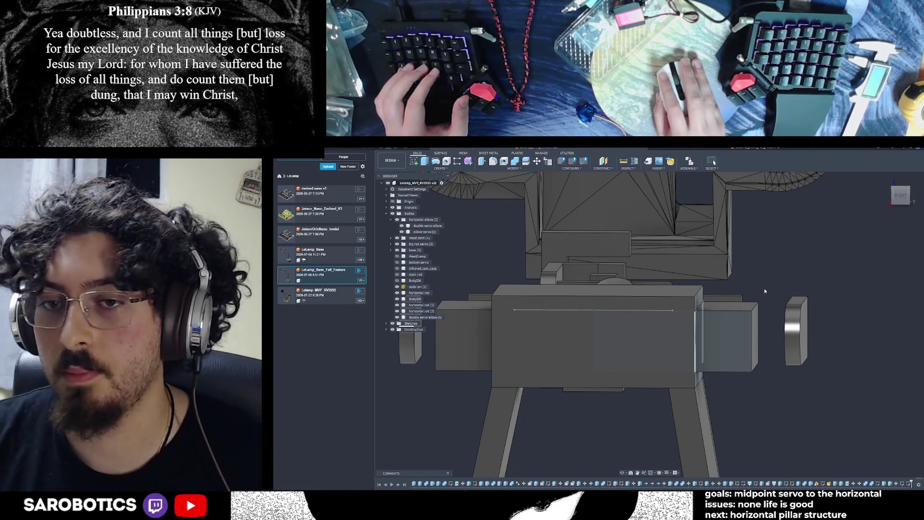
{"action": "left_click", "coordinate": [636, 310]}
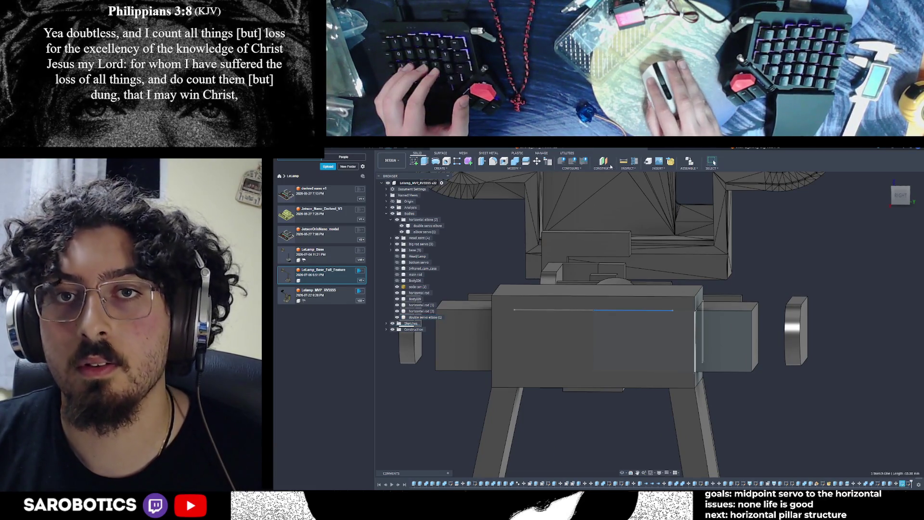
{"action": "left_click", "coordinate": [914, 290]}
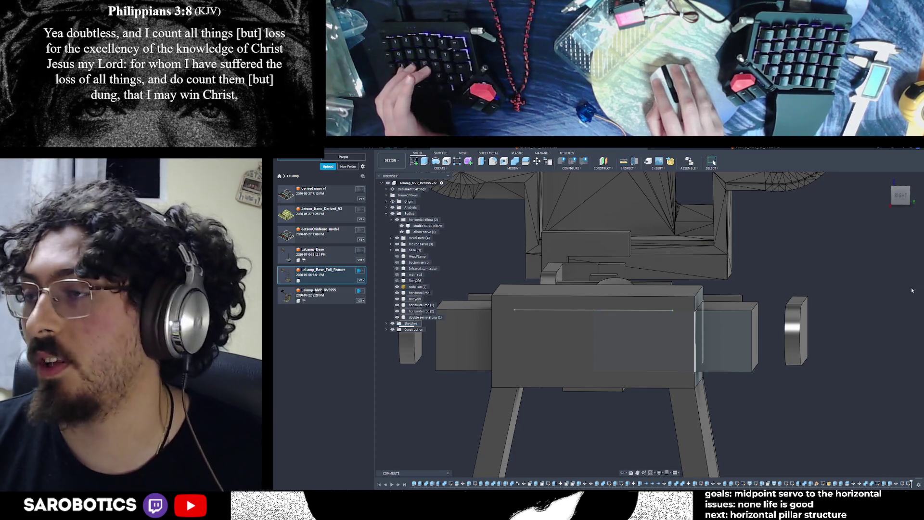
{"action": "left_click", "coordinate": [635, 310]}
{"action": "scroll", "coordinate": [915, 366], "scroll_direction": "up", "scroll_amount": 2}
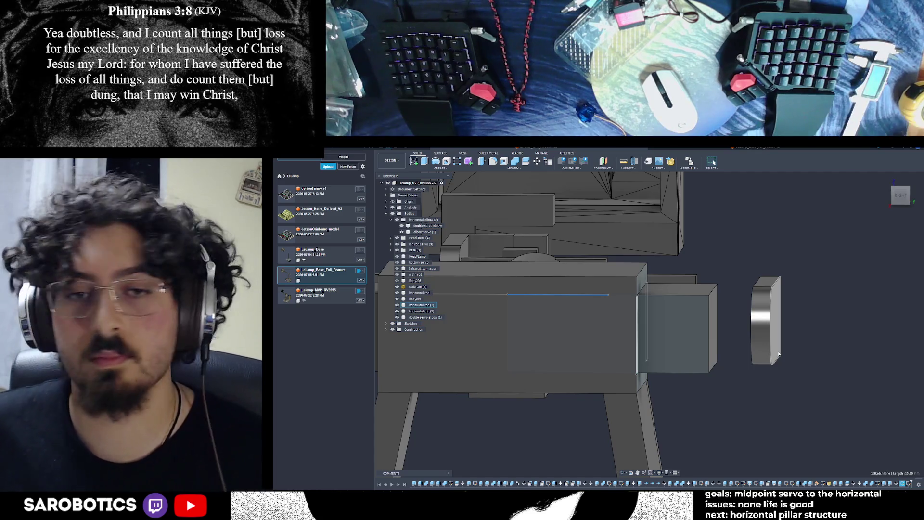
Extrude the small profile on the box end as a 3.5 mm cut.
{"action": "middle_click_drag", "start_coordinate": [584, 295], "coordinate": [834, 219], "text": "shift"}
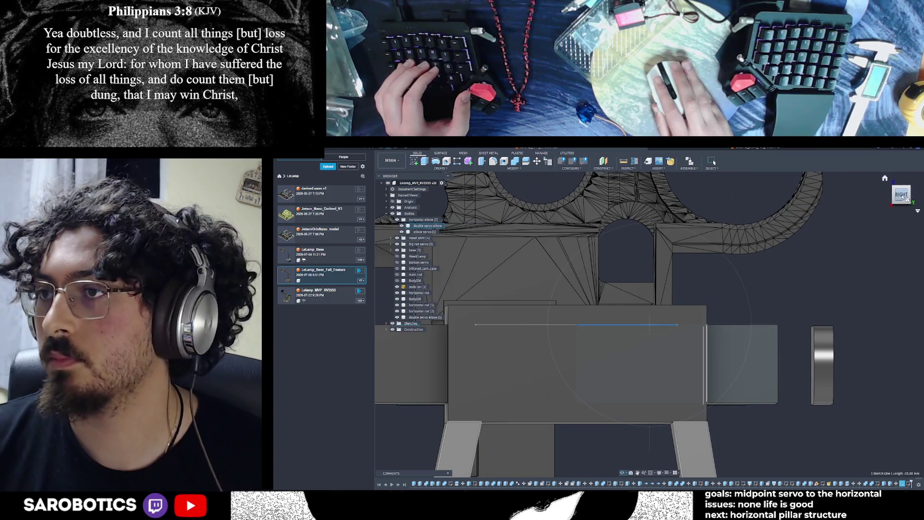
{"action": "left_click", "coordinate": [902, 197]}
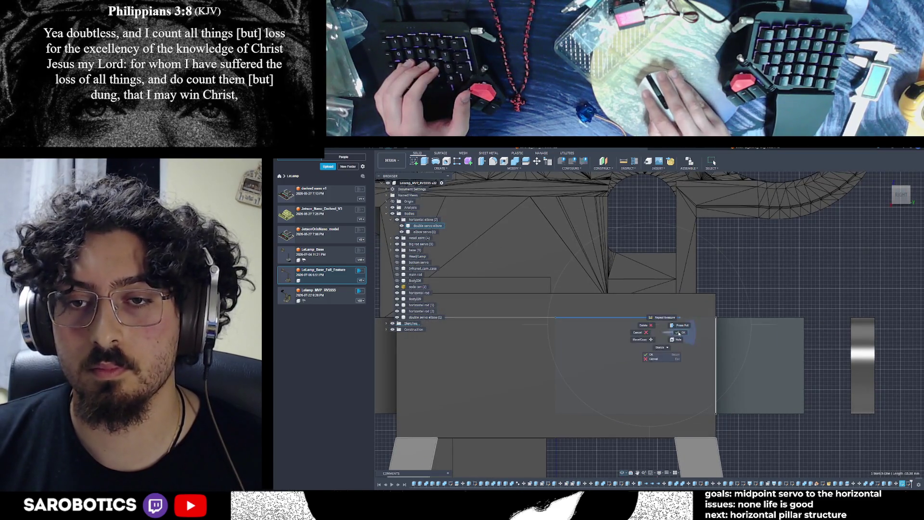
{"action": "left_click", "coordinate": [680, 332]}
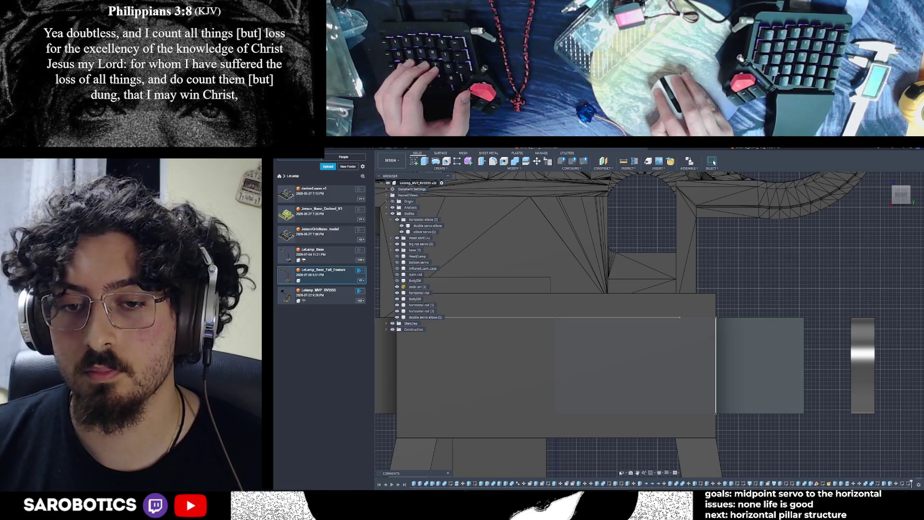
{"action": "middle_click_drag", "start_coordinate": [716, 356], "coordinate": [681, 355], "text": "shift"}
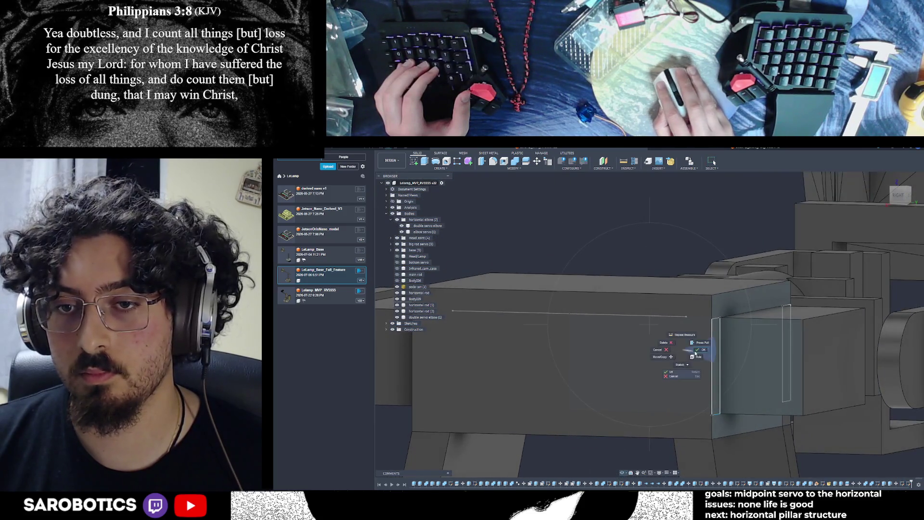
{"action": "key", "text": "e"}
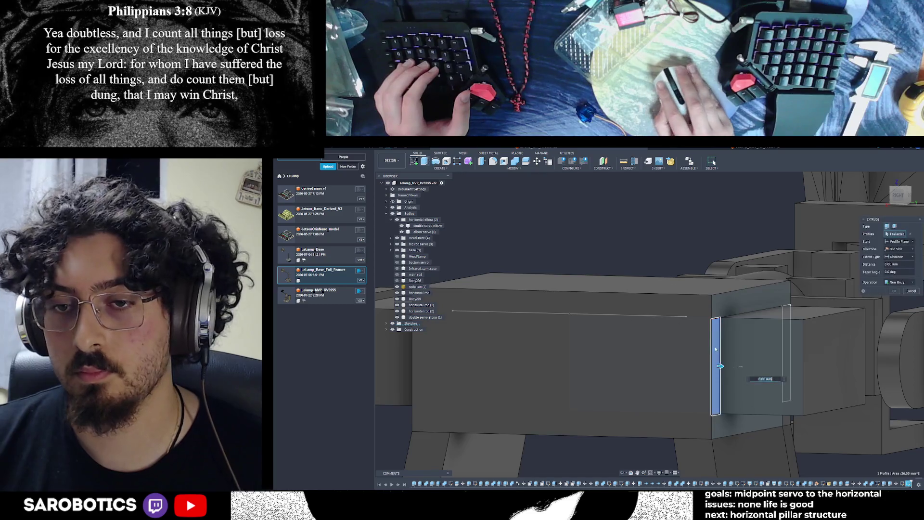
{"action": "left_click_drag", "start_coordinate": [719, 368], "coordinate": [696, 366]}
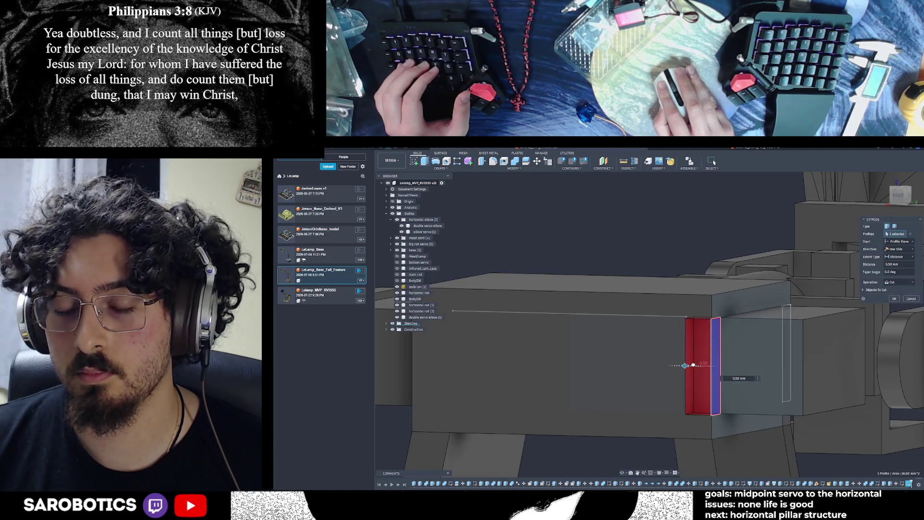
{"action": "key", "text": "Return"}
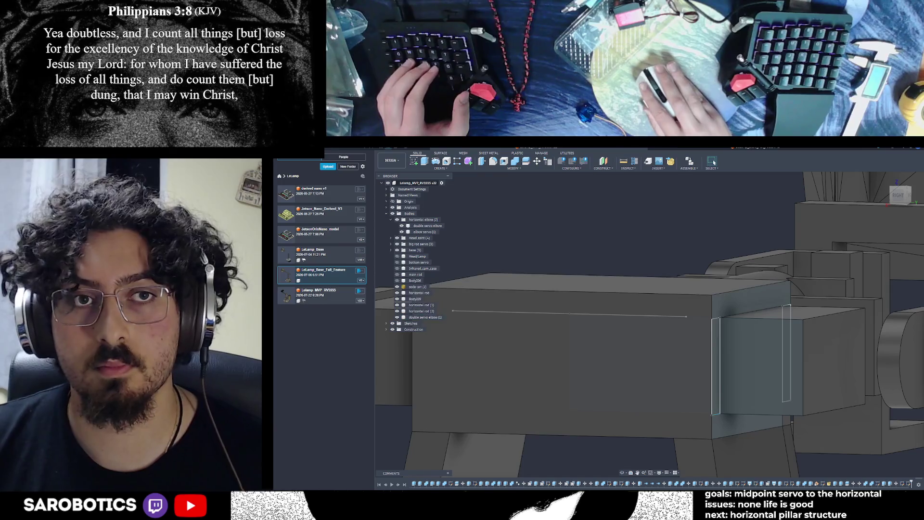
Start a new sketch on the servo box face and try, then cancel, the Line tool.
{"action": "key", "text": "s"}
{"action": "left_click", "coordinate": [736, 370]}
{"action": "scroll", "coordinate": [669, 464], "scroll_direction": "down", "scroll_amount": 3}
{"action": "scroll", "coordinate": [671, 281], "scroll_direction": "up", "scroll_amount": 8}
{"action": "key", "text": "l"}
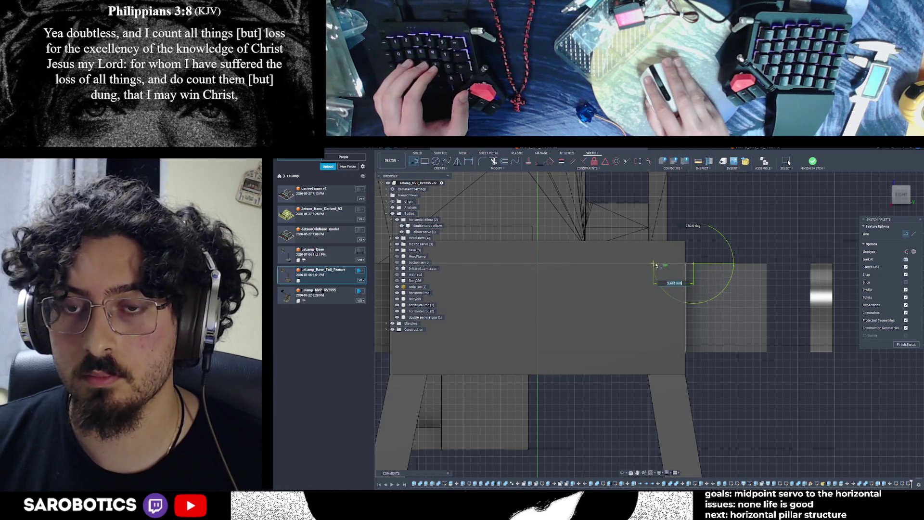
{"action": "key", "text": "Escape"}
{"action": "scroll", "coordinate": [687, 315], "scroll_direction": "down", "scroll_amount": 2}
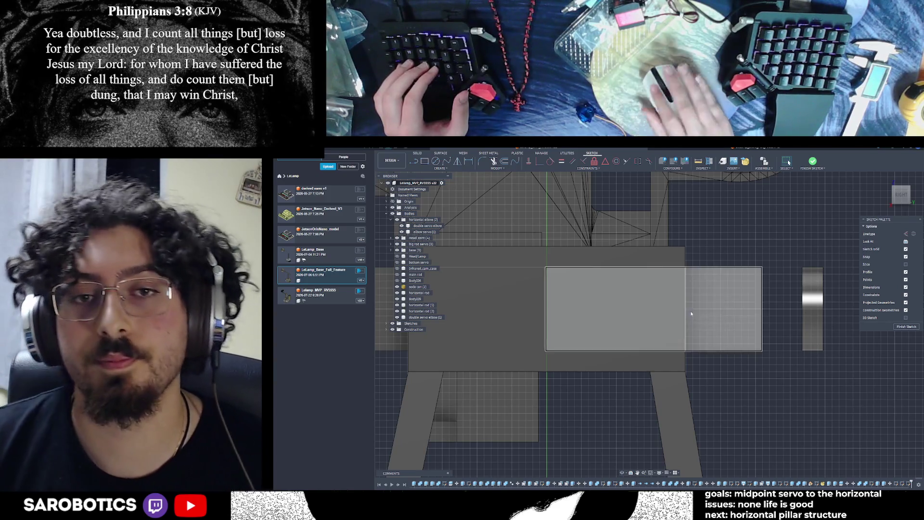
{"action": "scroll", "coordinate": [592, 385], "scroll_direction": "up", "scroll_amount": 1}
Select the servo's small end face and orbit to a near-front view.
{"action": "mouse_move", "coordinate": [587, 352]}
{"action": "middle_mouse_down", "text": "shift"}
{"action": "mouse_move", "coordinate": [641, 332]}
{"action": "mouse_move", "coordinate": [554, 342]}
{"action": "mouse_move", "coordinate": [654, 323]}
{"action": "middle_mouse_up", "text": "shift"}
{"action": "key", "text": "Escape"}
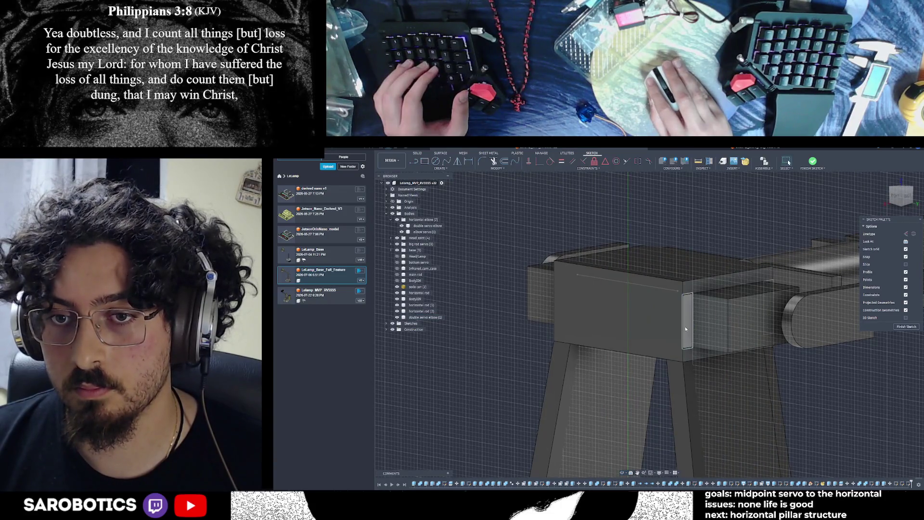
{"action": "left_click", "coordinate": [686, 329]}
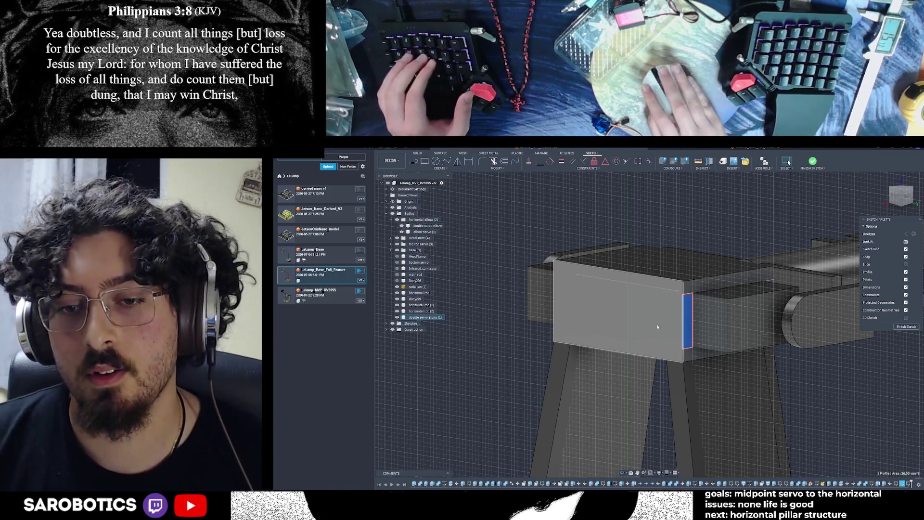
{"action": "middle_click_drag", "start_coordinate": [650, 337], "coordinate": [636, 304], "text": "shift"}
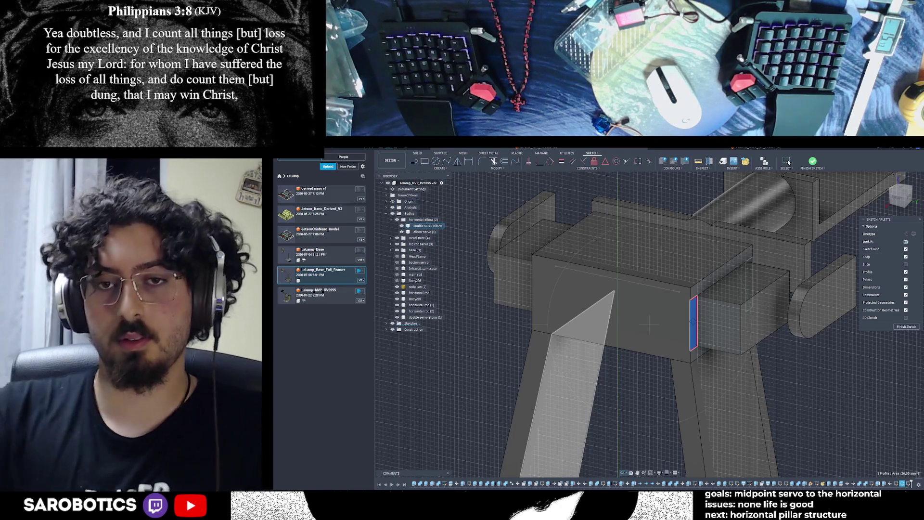
{"action": "middle_click_drag", "start_coordinate": [650, 325], "coordinate": [716, 317], "text": "shift"}
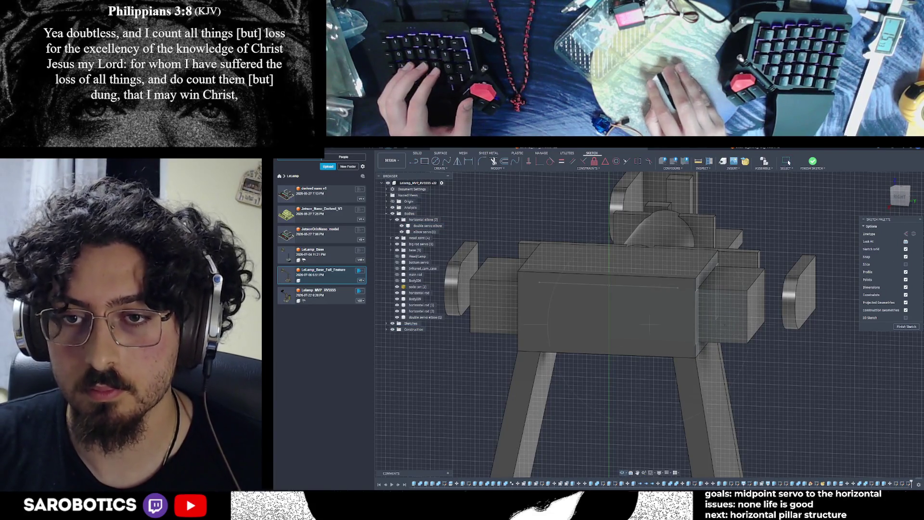
Finish the sketch and cut both side profiles 4.50 mm into the servo block.
{"action": "middle_click_drag", "start_coordinate": [651, 325], "coordinate": [717, 333], "text": "shift"}
{"action": "left_click", "coordinate": [917, 327]}
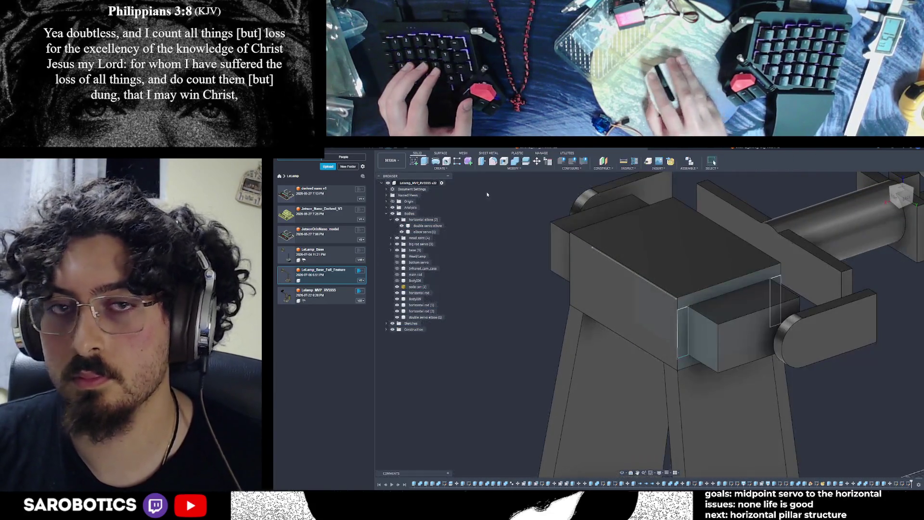
{"action": "key", "text": "e"}
{"action": "left_click", "coordinate": [683, 332]}
{"action": "left_click", "coordinate": [776, 301]}
{"action": "middle_click_drag", "start_coordinate": [740, 362], "coordinate": [708, 345], "text": "shift"}
{"action": "right_click", "coordinate": [707, 344]}
{"action": "key", "text": "Escape"}
{"action": "left_click_drag", "start_coordinate": [718, 303], "coordinate": [708, 302]}
{"action": "left_click", "coordinate": [900, 196]}
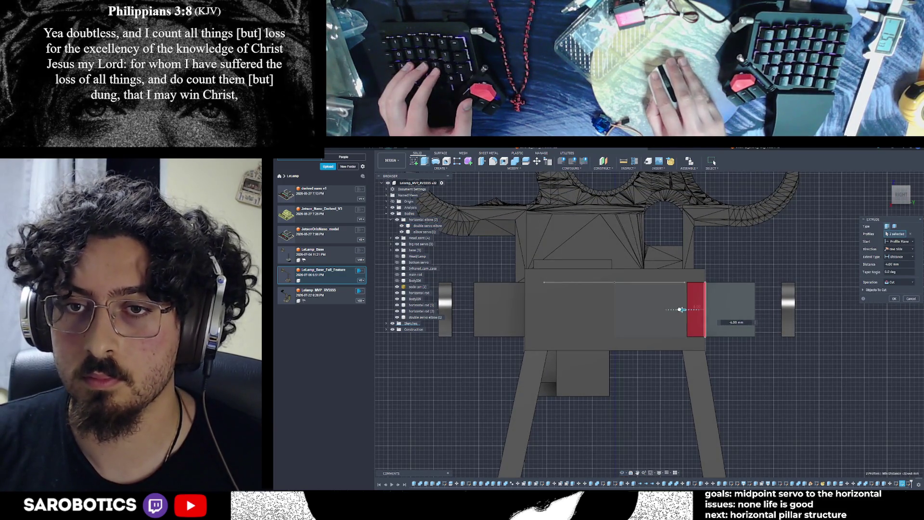
{"action": "scroll", "coordinate": [679, 309], "scroll_direction": "up", "scroll_amount": 5}
{"action": "left_click_drag", "start_coordinate": [664, 379], "coordinate": [671, 379]}
{"action": "scroll", "coordinate": [670, 378], "scroll_direction": "down", "scroll_amount": 4}
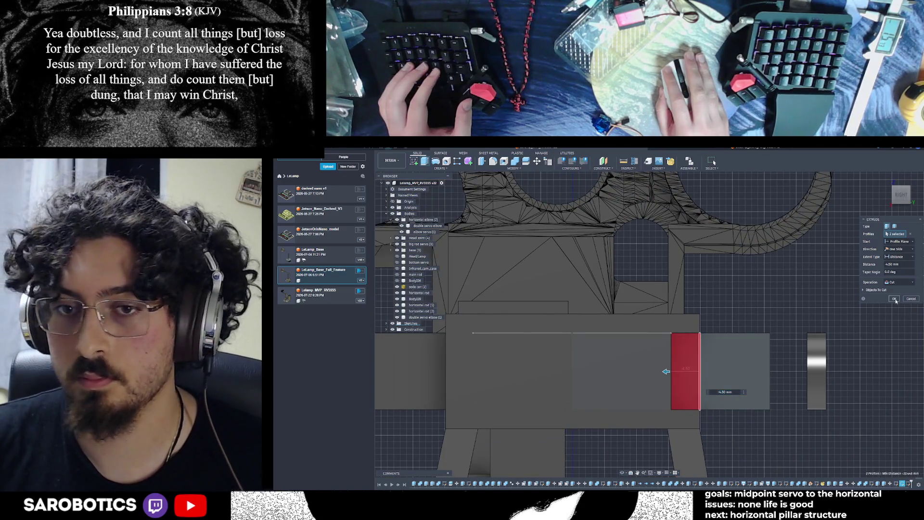
{"action": "left_click", "coordinate": [895, 299]}
Start a new sketch on the servo block face and bring the elbow arm into view.
{"action": "scroll", "coordinate": [761, 441], "scroll_direction": "down", "scroll_amount": 2}
{"action": "mouse_move", "coordinate": [620, 474]}
{"action": "middle_mouse_down", "text": "shift"}
{"action": "mouse_move", "coordinate": [570, 444]}
{"action": "mouse_move", "coordinate": [511, 426]}
{"action": "mouse_move", "coordinate": [598, 397]}
{"action": "mouse_move", "coordinate": [642, 331]}
{"action": "mouse_move", "coordinate": [626, 352]}
{"action": "middle_mouse_up", "text": "shift"}
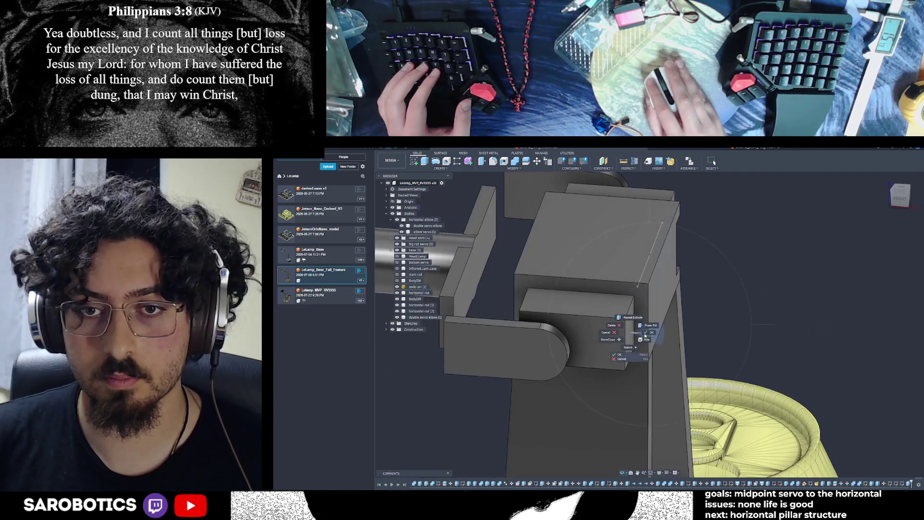
{"action": "left_click", "coordinate": [636, 299]}
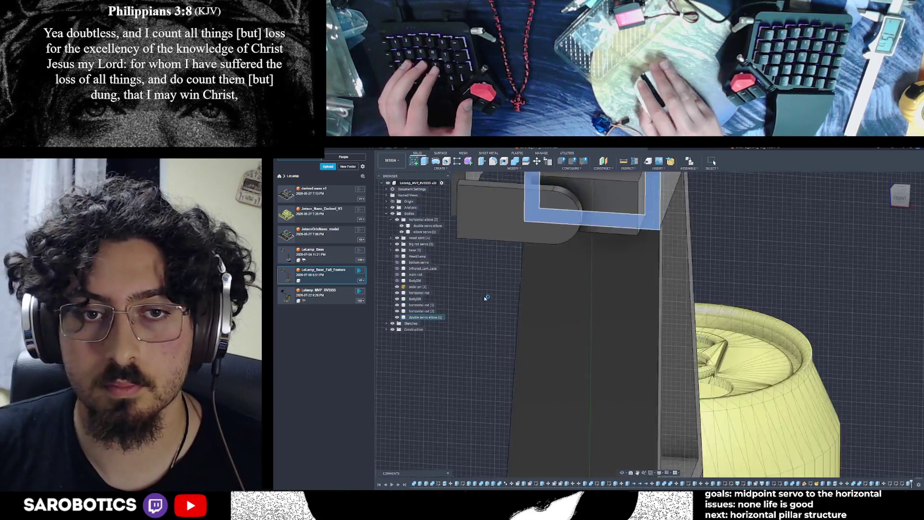
{"action": "key", "text": "s"}
{"action": "middle_click_drag", "start_coordinate": [648, 161], "coordinate": [604, 401]}
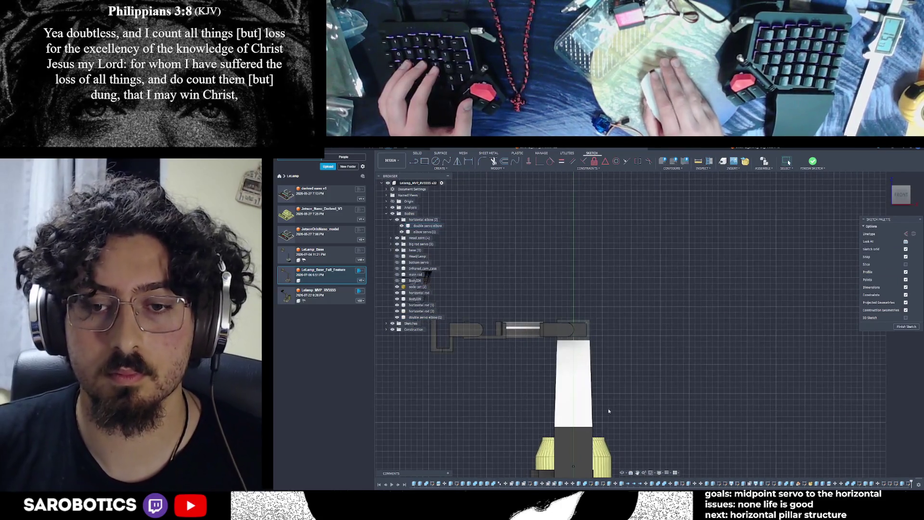
{"action": "mouse_move", "coordinate": [626, 467]}
{"action": "middle_mouse_down", "text": "shift"}
{"action": "mouse_move", "coordinate": [616, 433]}
{"action": "mouse_move", "coordinate": [713, 298]}
{"action": "mouse_move", "coordinate": [789, 163]}
{"action": "middle_mouse_up", "text": "shift"}
{"action": "scroll", "coordinate": [586, 324], "scroll_direction": "up", "scroll_amount": 10}
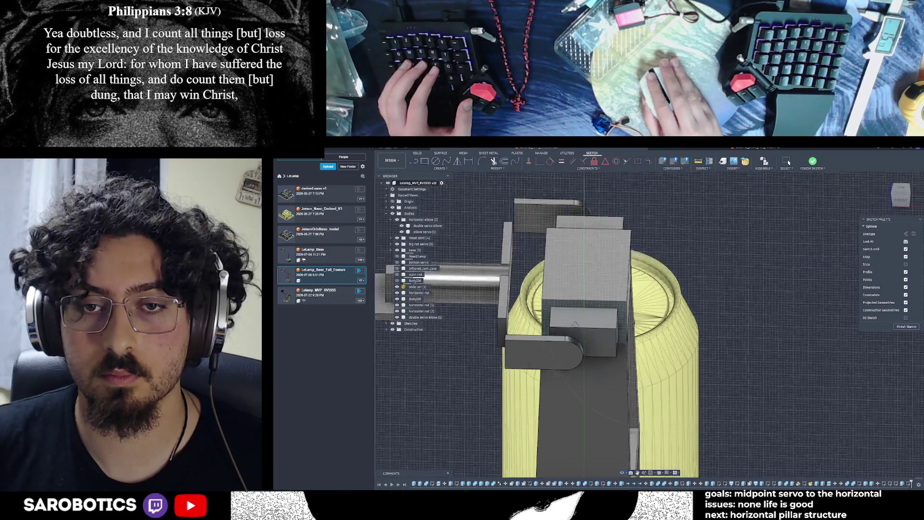
{"action": "middle_click_drag", "start_coordinate": [585, 324], "coordinate": [588, 324], "text": "shift"}
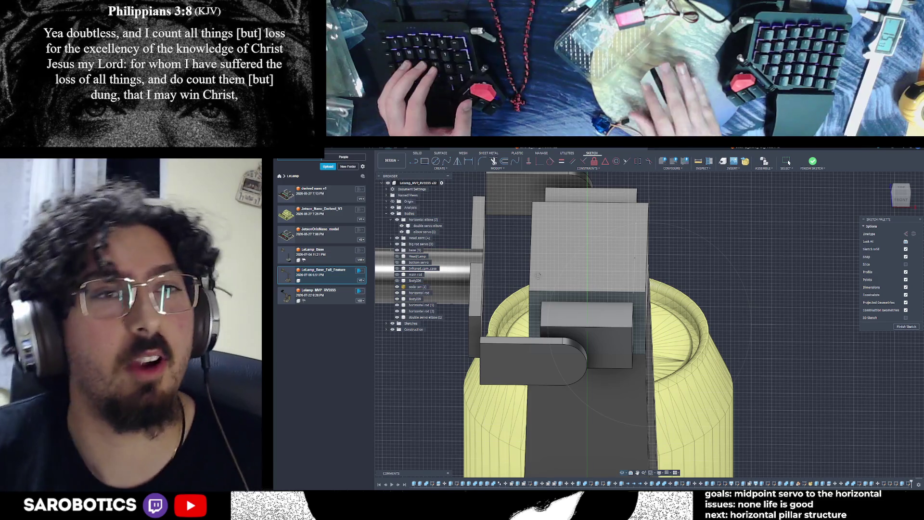
Draw rectangles on the elbow block's side faces.
{"action": "left_click", "coordinate": [423, 162]}
{"action": "scroll", "coordinate": [636, 311], "scroll_direction": "up", "scroll_amount": 3}
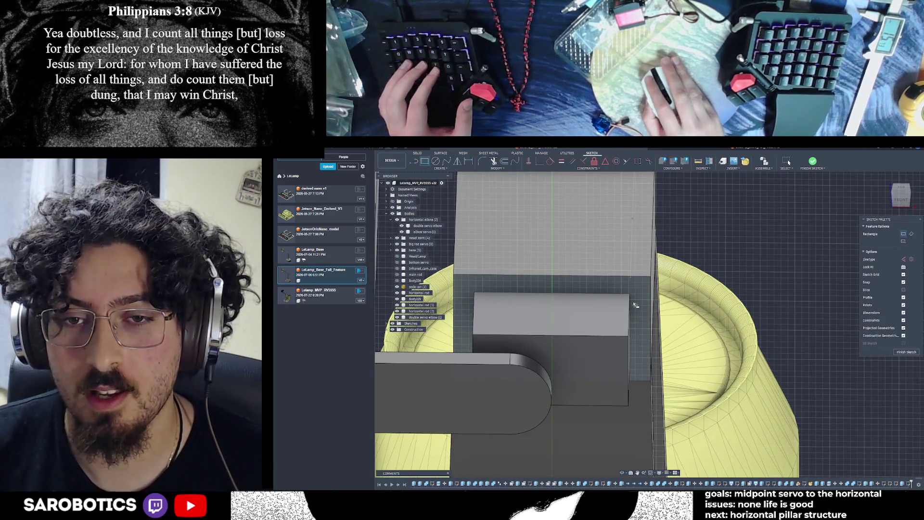
{"action": "left_click", "coordinate": [631, 294]}
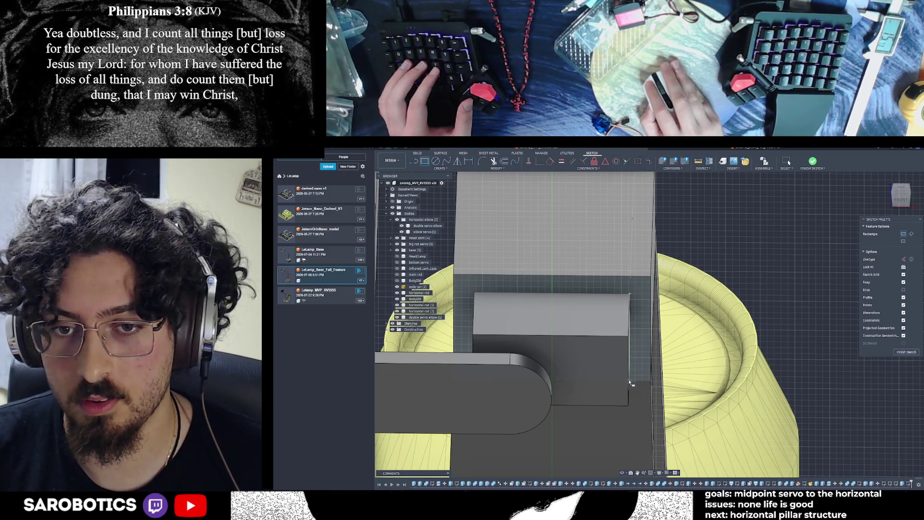
{"action": "middle_click_drag", "start_coordinate": [650, 378], "coordinate": [653, 400], "text": "shift"}
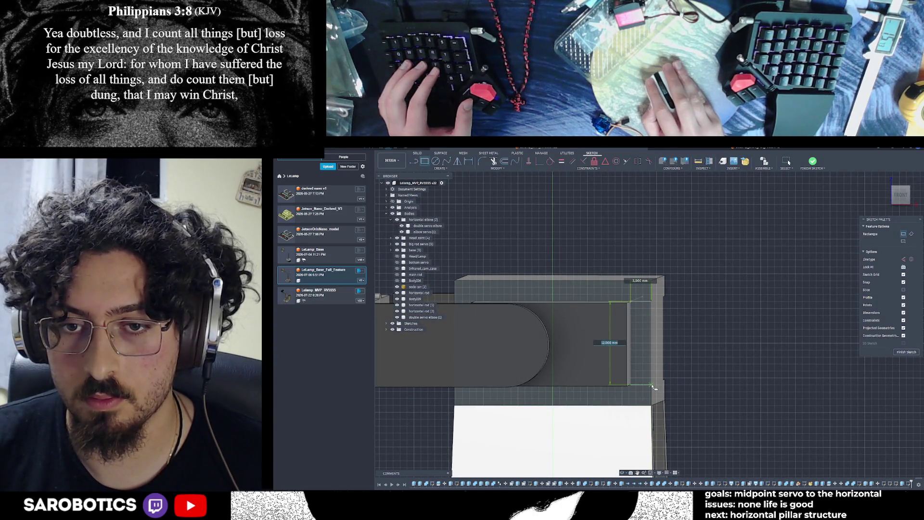
{"action": "left_click", "coordinate": [901, 193]}
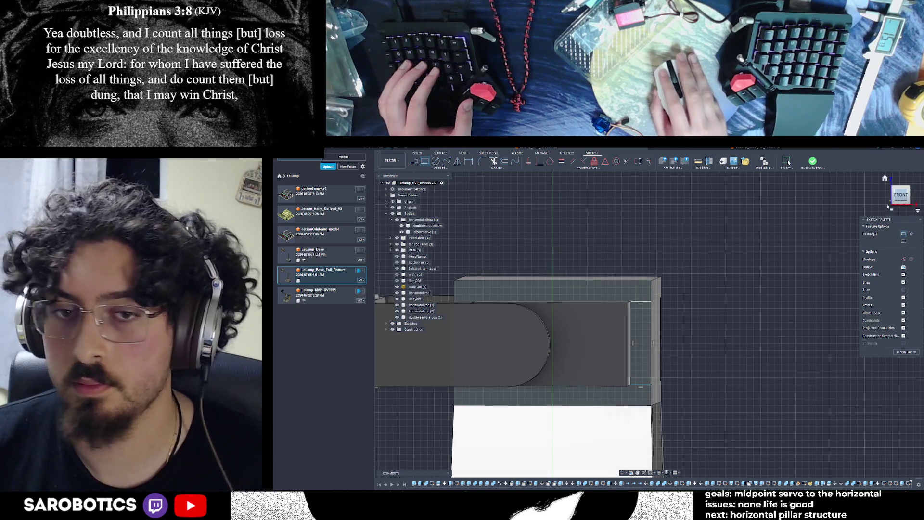
{"action": "scroll", "coordinate": [645, 332], "scroll_direction": "up", "scroll_amount": 2}
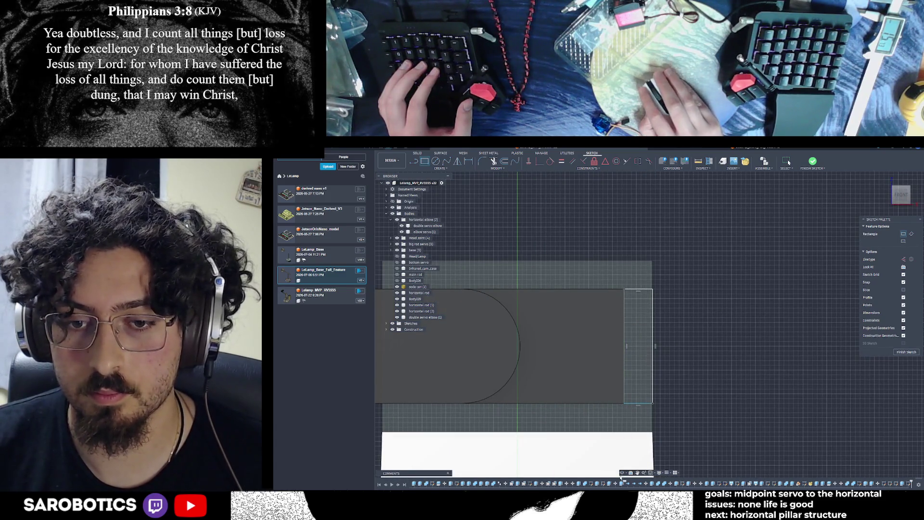
{"action": "mouse_move", "coordinate": [646, 332]}
{"action": "middle_mouse_down", "text": "shift"}
{"action": "mouse_move", "coordinate": [626, 410]}
{"action": "mouse_move", "coordinate": [786, 375]}
{"action": "mouse_move", "coordinate": [794, 421]}
{"action": "mouse_move", "coordinate": [787, 378]}
{"action": "mouse_move", "coordinate": [788, 388]}
{"action": "middle_mouse_up", "text": "shift"}
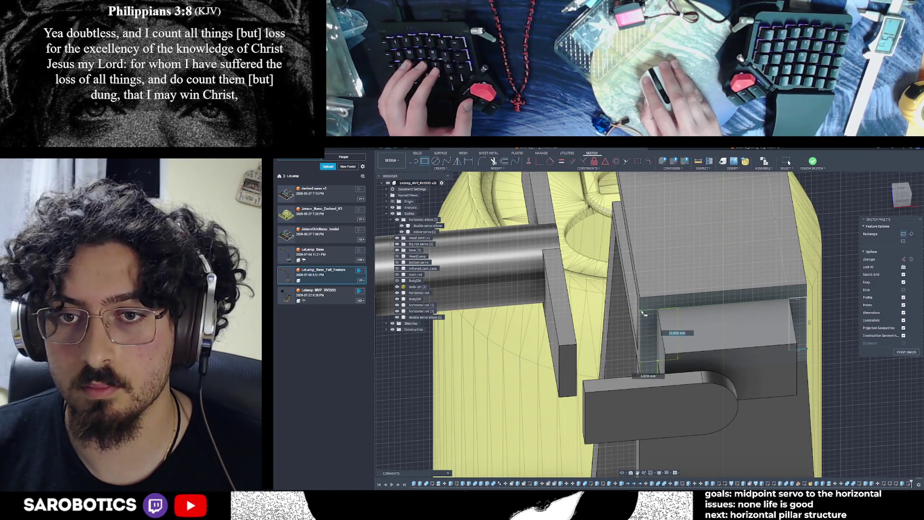
{"action": "left_click", "coordinate": [658, 323]}
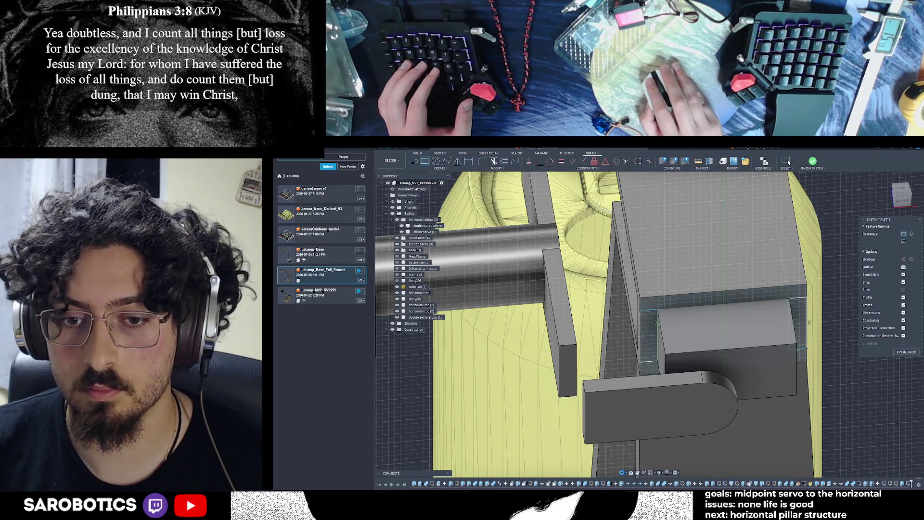
{"action": "left_click", "coordinate": [623, 474]}
{"action": "mouse_move", "coordinate": [724, 396]}
{"action": "middle_mouse_down", "text": "shift"}
{"action": "mouse_move", "coordinate": [752, 365]}
{"action": "mouse_move", "coordinate": [720, 340]}
{"action": "middle_mouse_up", "text": "shift"}
{"action": "scroll", "coordinate": [752, 365], "scroll_direction": "down", "scroll_amount": 5}
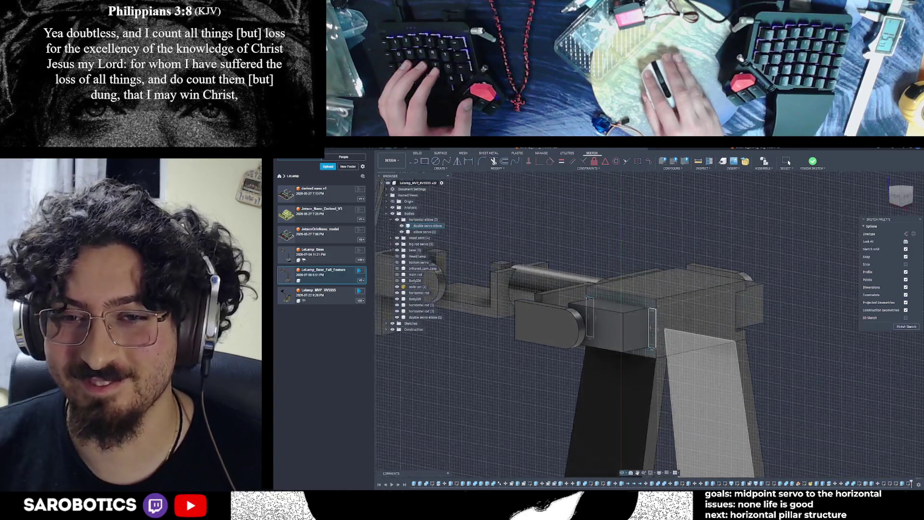
Select the left and right rectangle profiles on the elbow block and finish the sketch.
{"action": "middle_click_drag", "start_coordinate": [652, 328], "coordinate": [654, 325], "text": "shift"}
{"action": "scroll", "coordinate": [654, 324], "scroll_direction": "up", "scroll_amount": 2}
{"action": "left_click", "coordinate": [636, 325]}
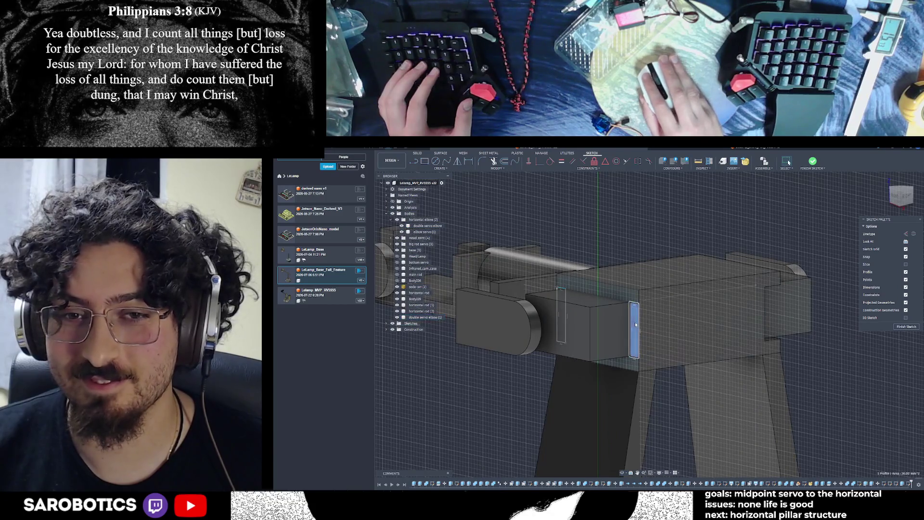
{"action": "mouse_move", "coordinate": [624, 476]}
{"action": "middle_mouse_down", "text": "shift"}
{"action": "mouse_move", "coordinate": [631, 463]}
{"action": "mouse_move", "coordinate": [518, 312]}
{"action": "middle_mouse_up", "text": "shift"}
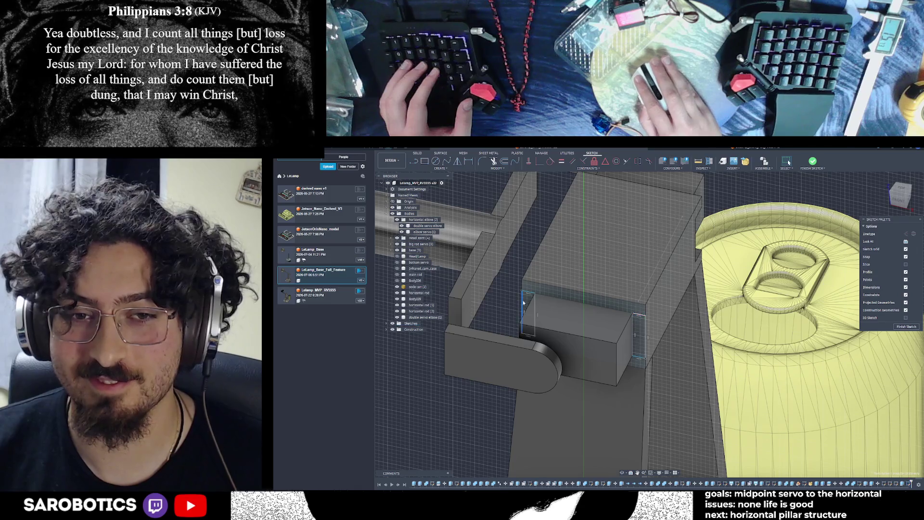
{"action": "left_click", "coordinate": [639, 337]}
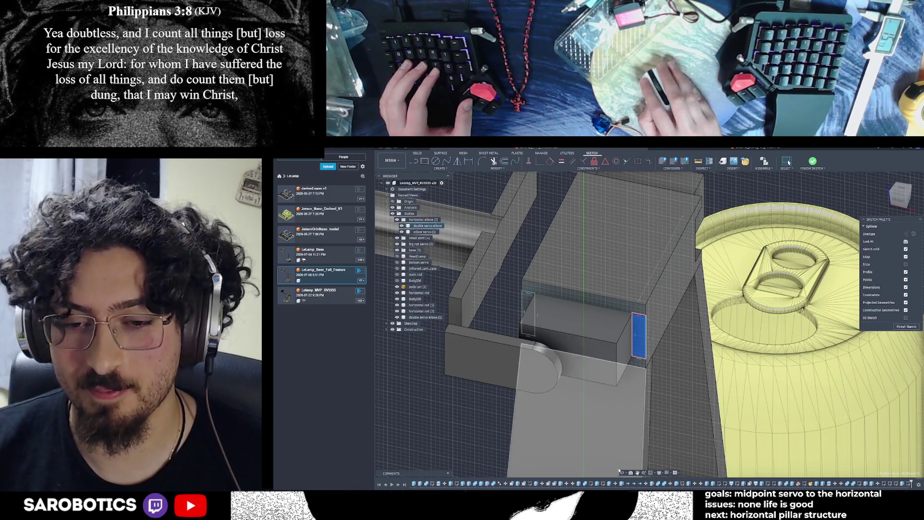
{"action": "left_click", "coordinate": [526, 313], "text": "shift"}
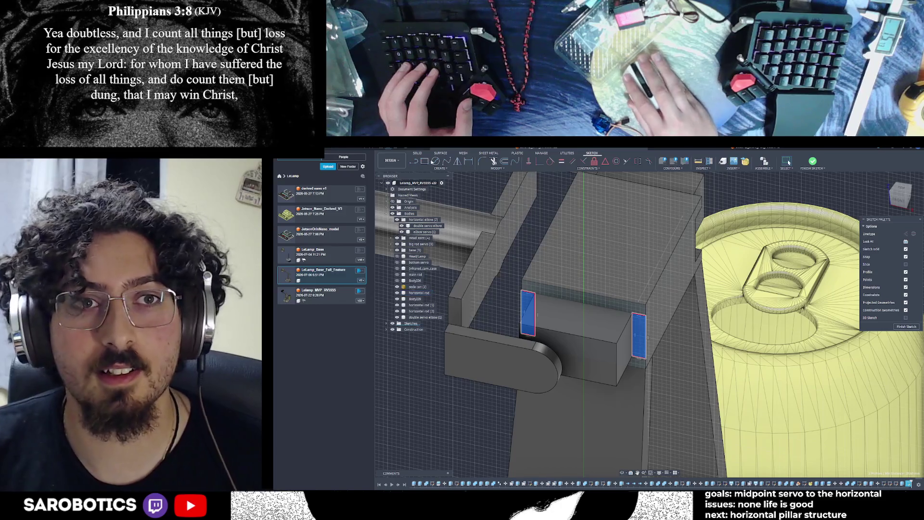
{"action": "left_click", "coordinate": [907, 326]}
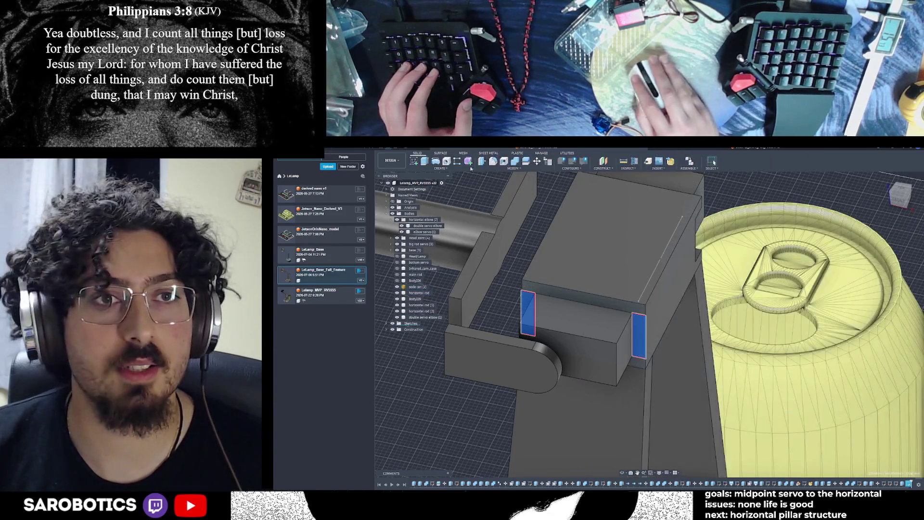
Extrude the two profiles as a 4 mm cut into the elbow block.
{"action": "key", "text": "e"}
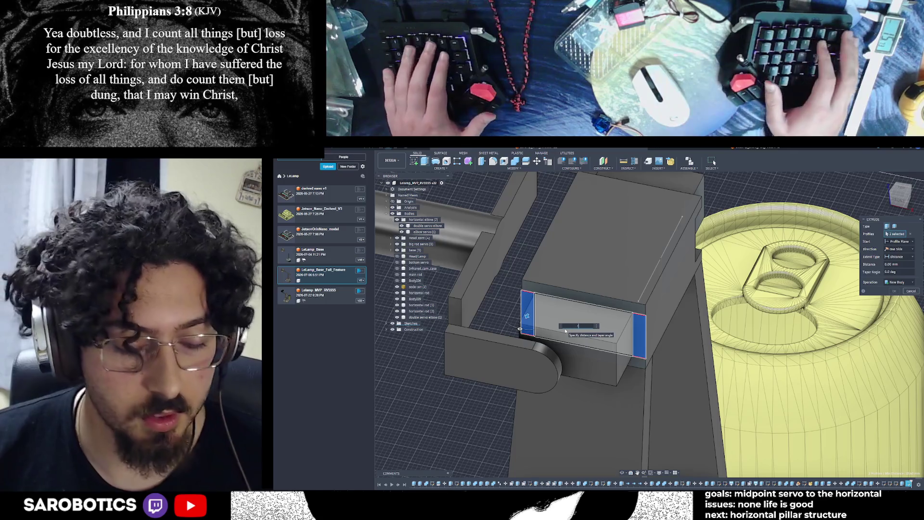
{"action": "key", "text": "BackSpace"}
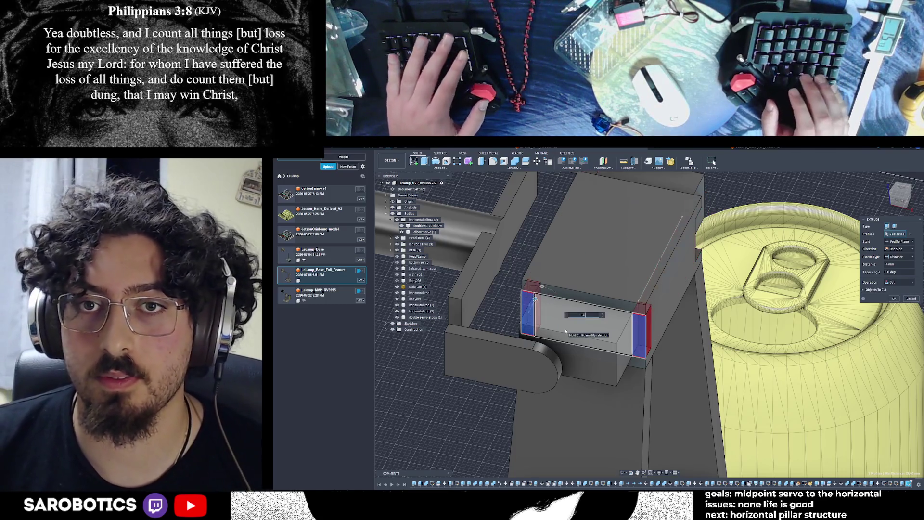
{"action": "mouse_move", "coordinate": [566, 332]}
{"action": "middle_mouse_down", "text": "shift"}
{"action": "mouse_move", "coordinate": [672, 309]}
{"action": "mouse_move", "coordinate": [679, 317]}
{"action": "middle_mouse_up", "text": "shift"}
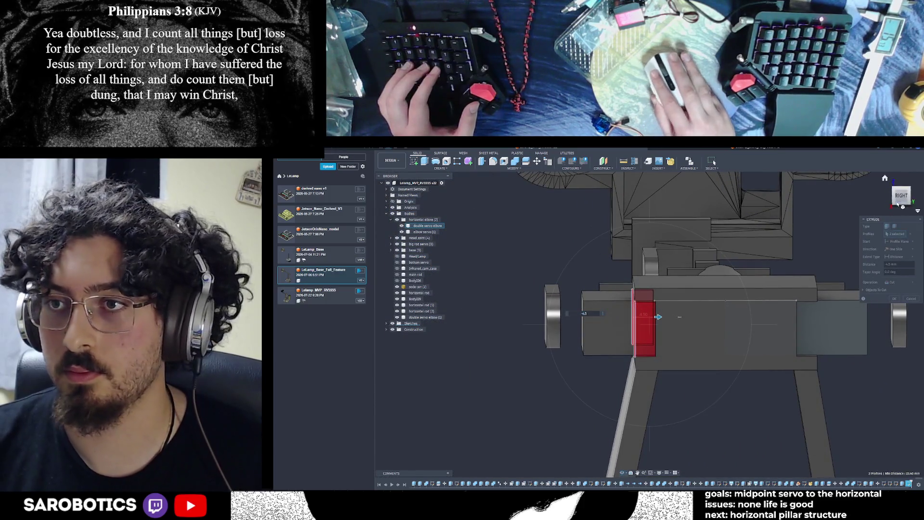
{"action": "left_click", "coordinate": [898, 205]}
{"action": "left_click", "coordinate": [910, 192]}
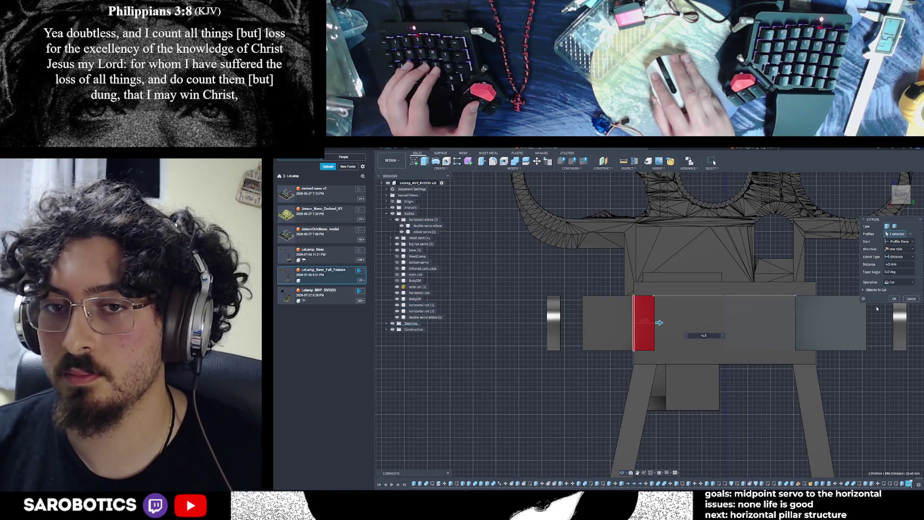
{"action": "left_click", "coordinate": [895, 300]}
{"action": "scroll", "coordinate": [700, 419], "scroll_direction": "up", "scroll_amount": 3}
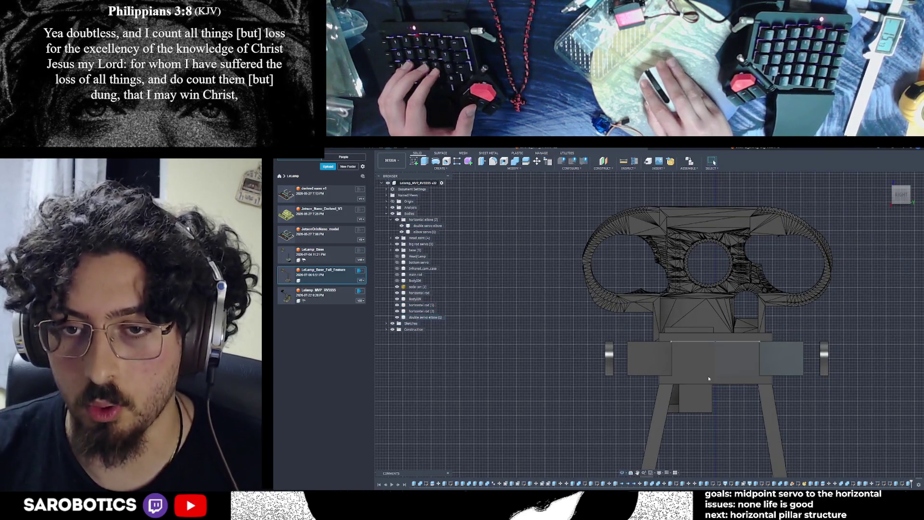
{"action": "scroll", "coordinate": [684, 375], "scroll_direction": "up", "scroll_amount": 5}
{"action": "mouse_move", "coordinate": [683, 375]}
{"action": "middle_mouse_down", "text": "shift"}
{"action": "mouse_move", "coordinate": [723, 366]}
{"action": "mouse_move", "coordinate": [588, 368]}
{"action": "mouse_move", "coordinate": [549, 337]}
{"action": "mouse_move", "coordinate": [515, 289]}
{"action": "mouse_move", "coordinate": [463, 279]}
{"action": "middle_mouse_up", "text": "shift"}
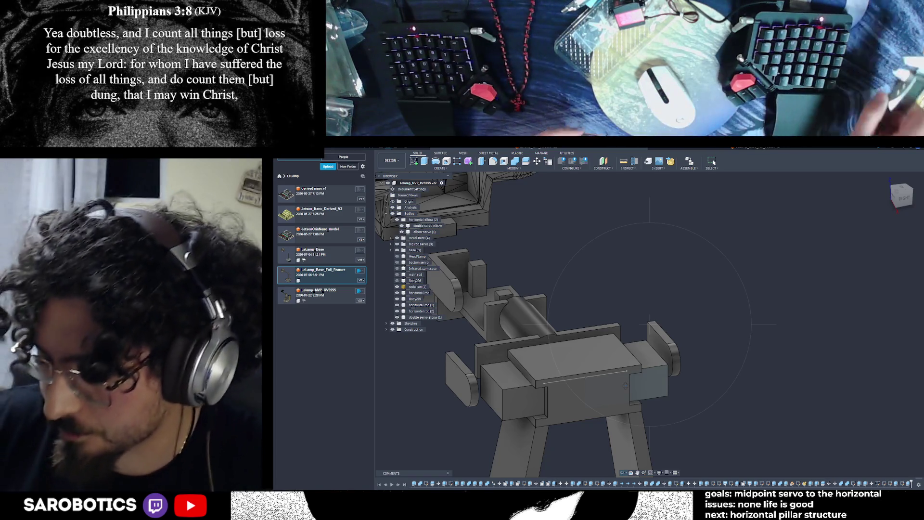
Orbit over the block and start, then cancel, a hole on its top face.
{"action": "middle_click_drag", "start_coordinate": [625, 385], "coordinate": [443, 366], "text": "shift"}
{"action": "middle_click_drag", "start_coordinate": [659, 368], "coordinate": [711, 345], "text": "shift"}
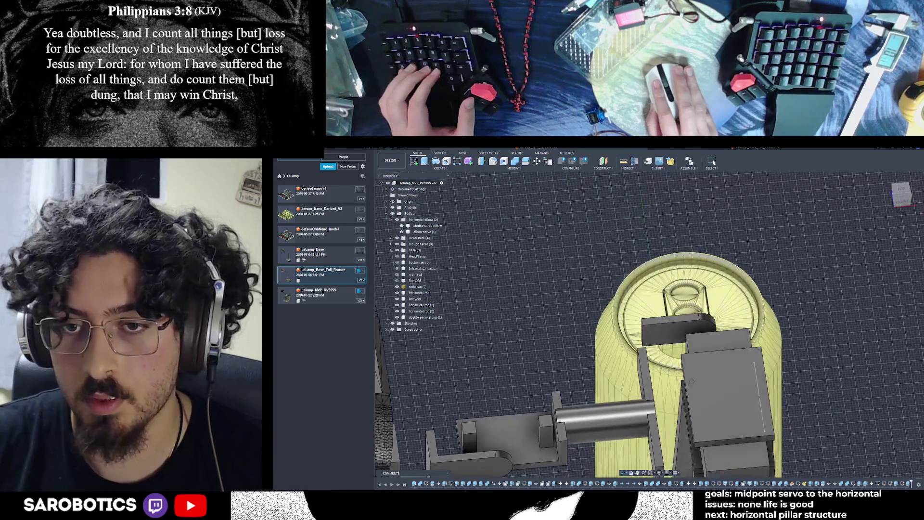
{"action": "key", "text": "h"}
{"action": "left_click", "coordinate": [711, 345]}
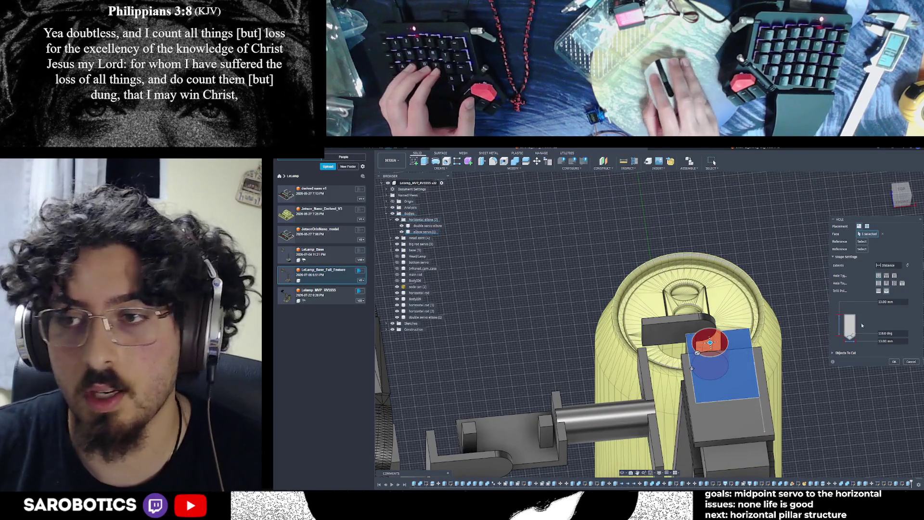
{"action": "key", "text": "Escape"}
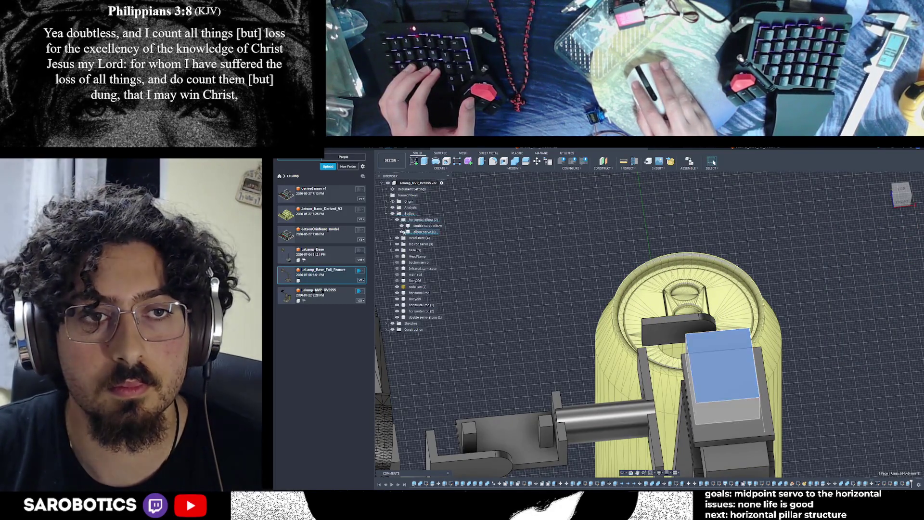
Show the 'double servo elbow' body and orbit to view the whole robot.
{"action": "left_click", "coordinate": [402, 232]}
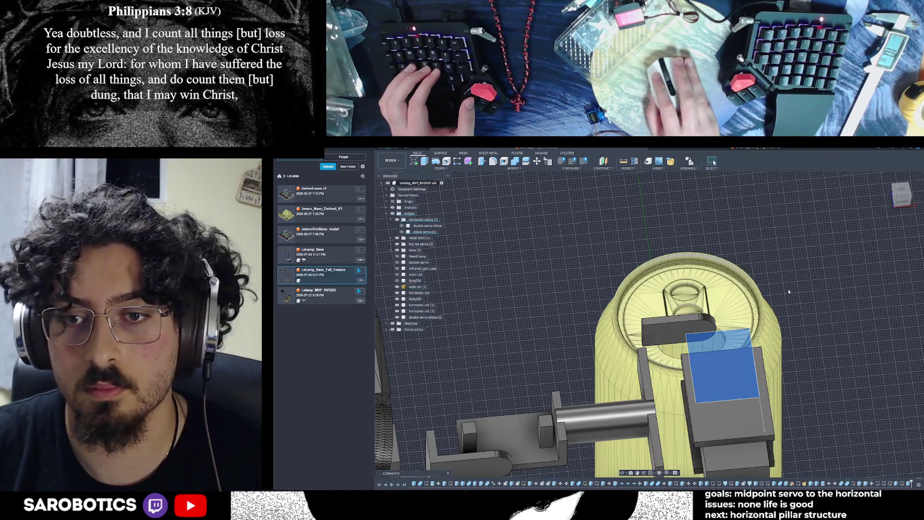
{"action": "left_click", "coordinate": [402, 226]}
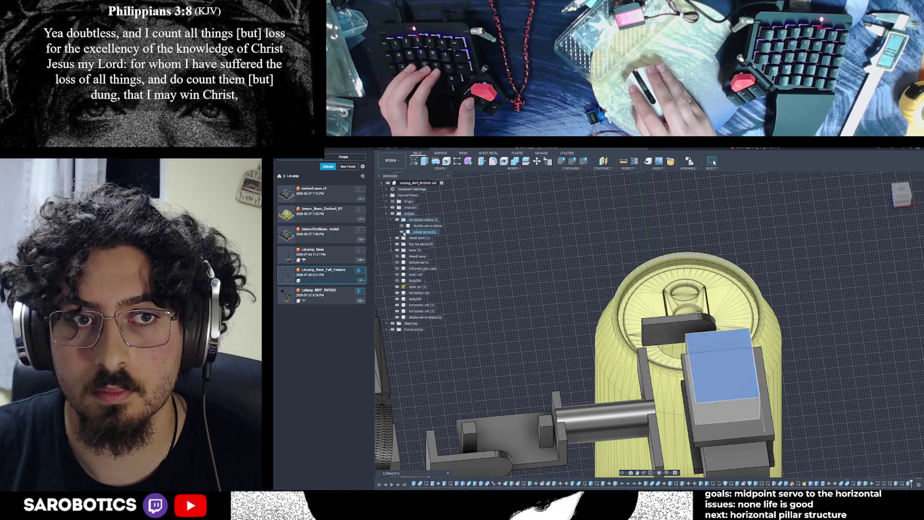
{"action": "mouse_move", "coordinate": [621, 446]}
{"action": "middle_mouse_down", "text": "shift"}
{"action": "mouse_move", "coordinate": [654, 456]}
{"action": "mouse_move", "coordinate": [578, 433]}
{"action": "mouse_move", "coordinate": [472, 289]}
{"action": "middle_mouse_up", "text": "shift"}
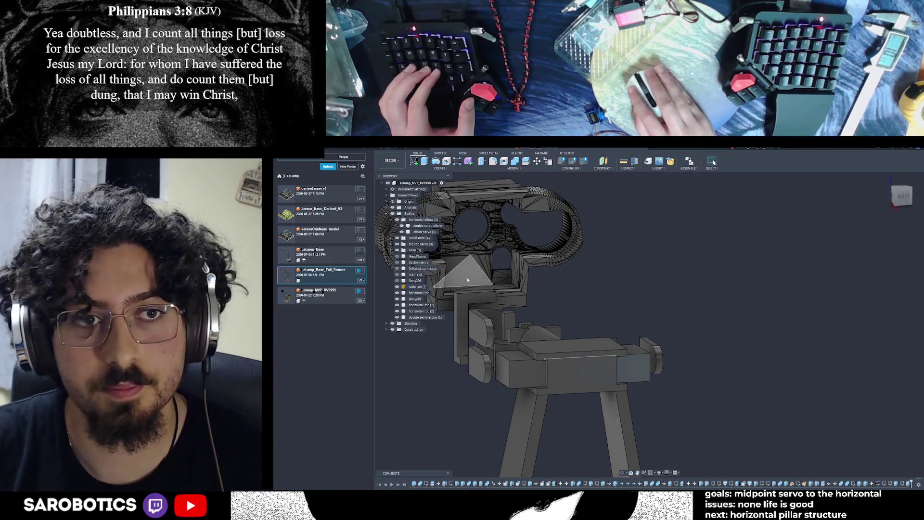
{"action": "left_click", "coordinate": [554, 346]}
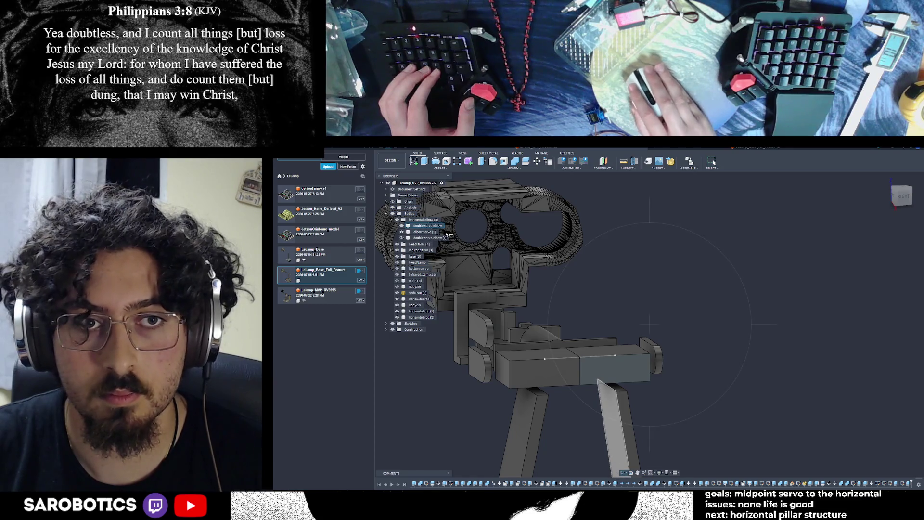
Show the plate body, toggle the horizontal elbow group, and move Body229 beside Head Joint.
{"action": "left_click", "coordinate": [403, 237]}
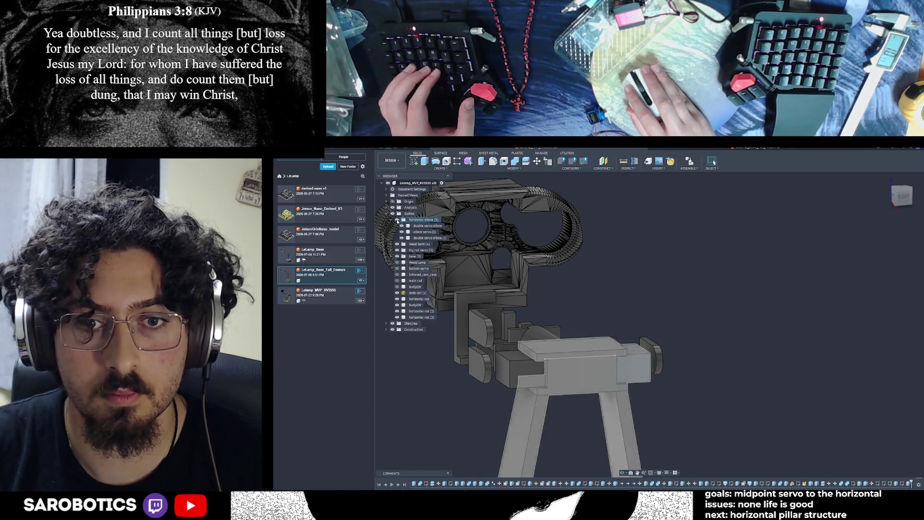
{"action": "left_click", "coordinate": [398, 221]}
{"action": "left_click", "coordinate": [396, 221]}
{"action": "left_click", "coordinate": [396, 220]}
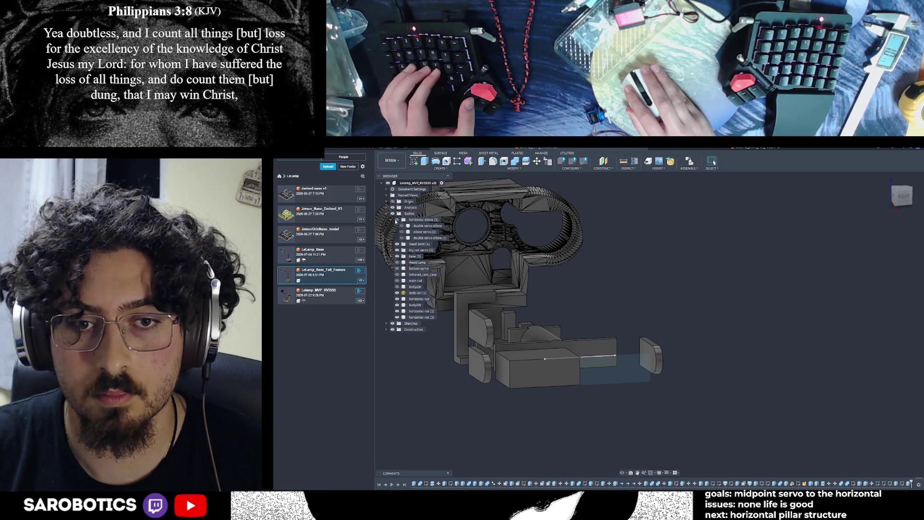
{"action": "left_click", "coordinate": [409, 305]}
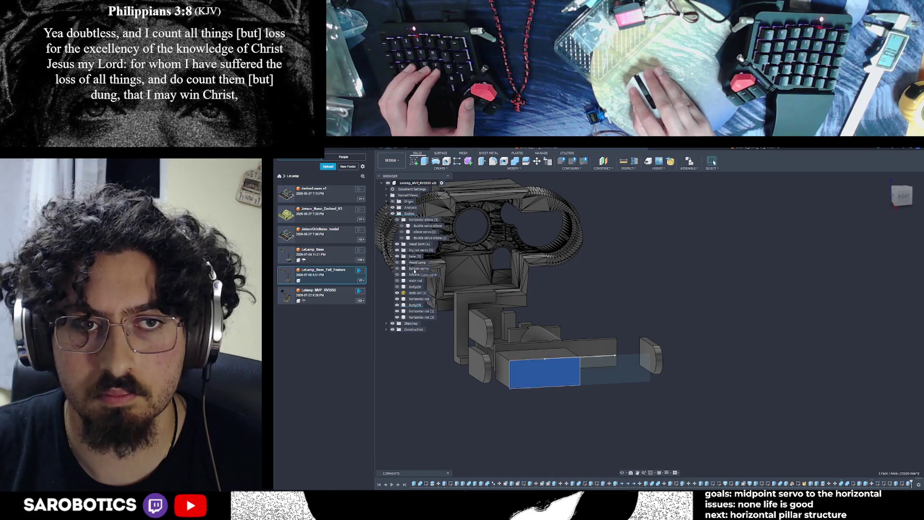
{"action": "left_click_drag", "start_coordinate": [419, 242], "coordinate": [415, 239]}
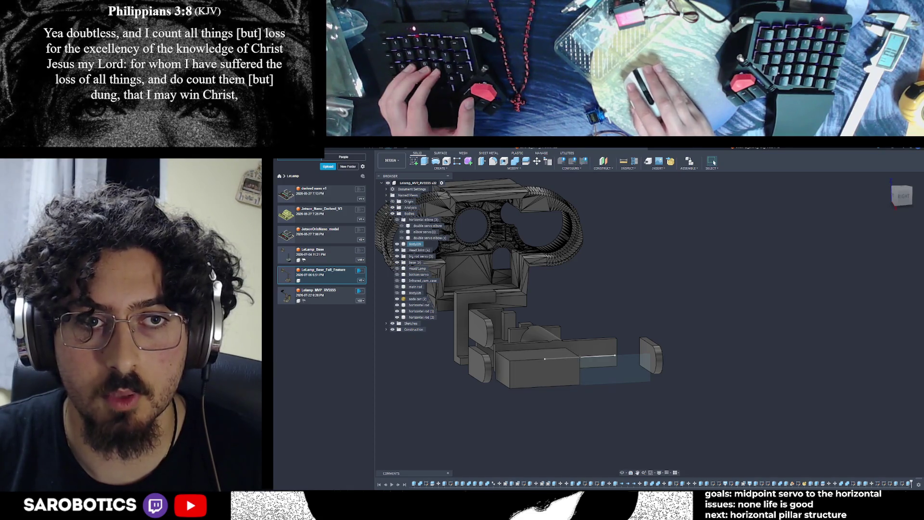
Drop Body229 into the 'horizontal elbow' folder and hide that group.
{"action": "left_click", "coordinate": [397, 220]}
{"action": "left_click_drag", "start_coordinate": [418, 244], "coordinate": [428, 222]}
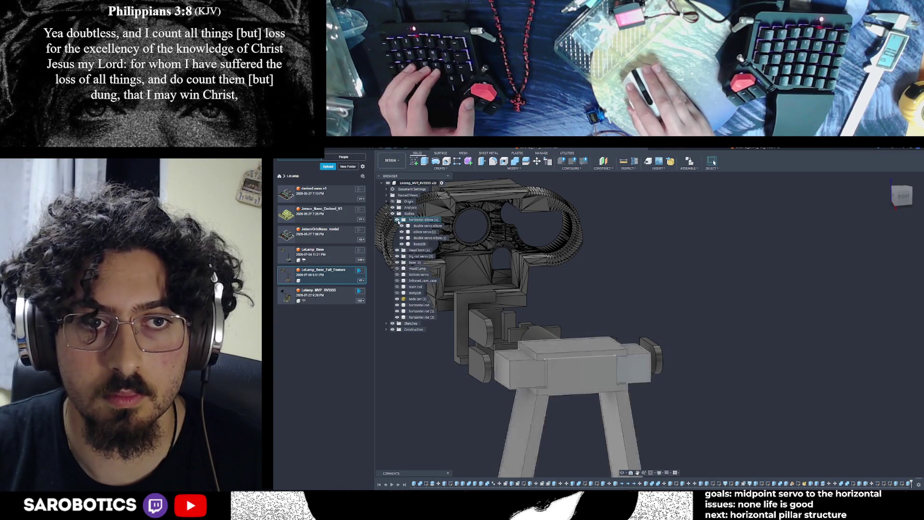
{"action": "left_click", "coordinate": [397, 220]}
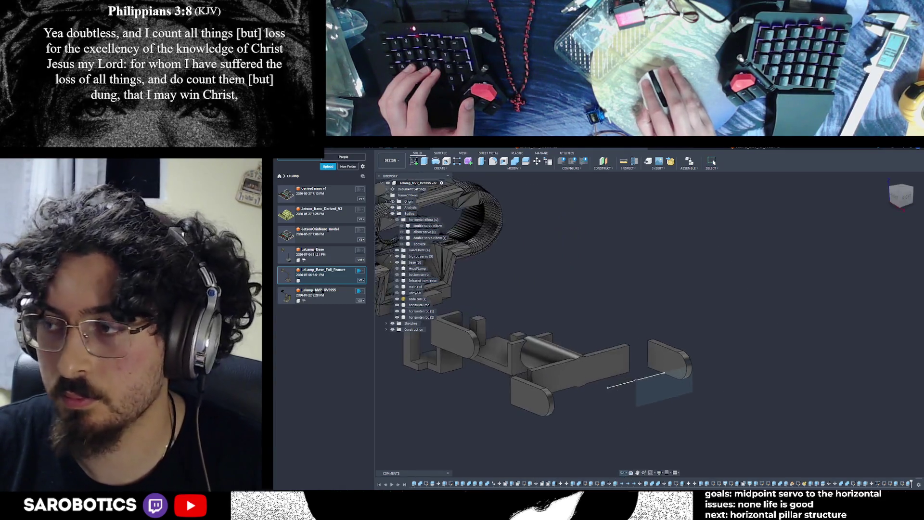
{"action": "right_click", "coordinate": [720, 356]}
{"action": "key", "text": "Escape"}
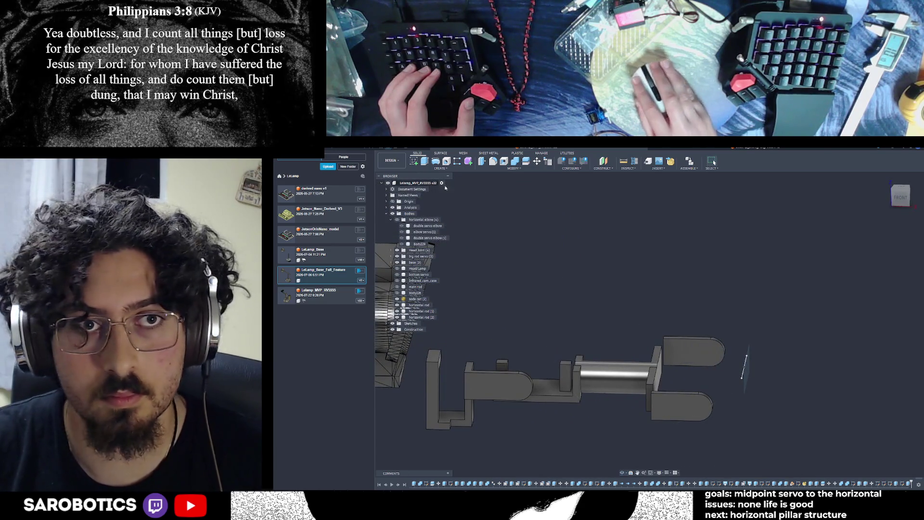
{"action": "left_click", "coordinate": [683, 282]}
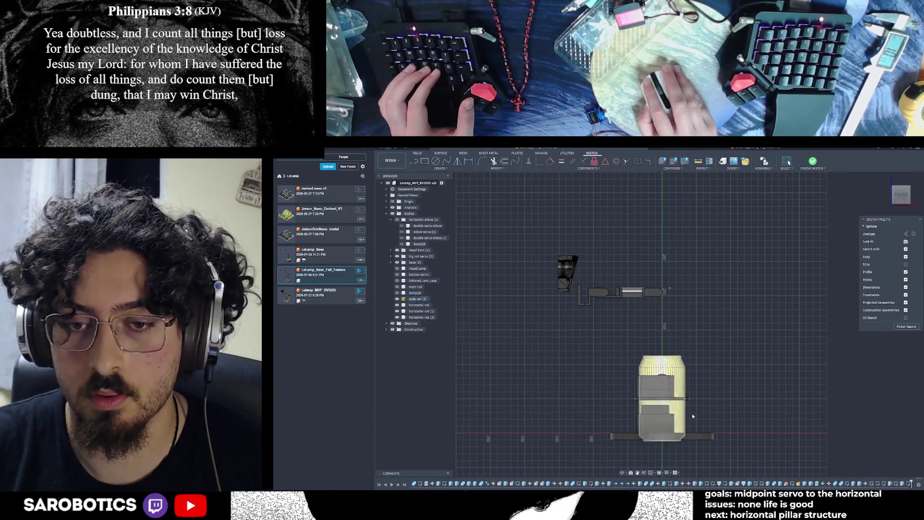
Finish the front-facing sketch, then undo to reopen it and zoom out.
{"action": "left_click", "coordinate": [901, 327]}
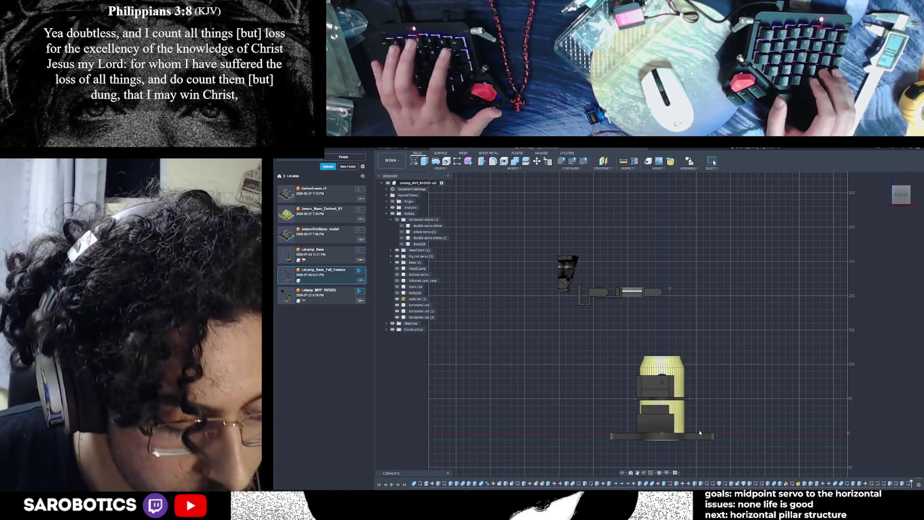
{"action": "key", "text": "ctrl+z"}
{"action": "key", "text": "ctrl+z"}
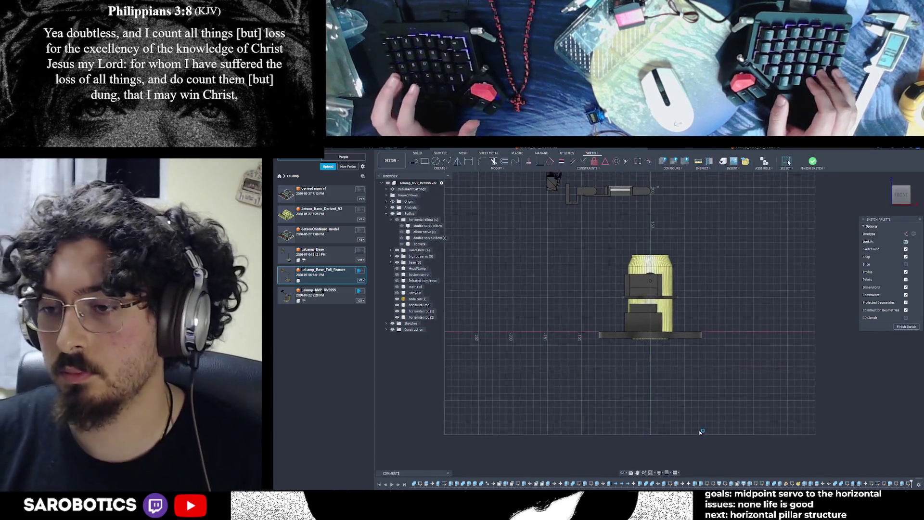
{"action": "scroll", "coordinate": [697, 416], "scroll_direction": "down", "scroll_amount": 2}
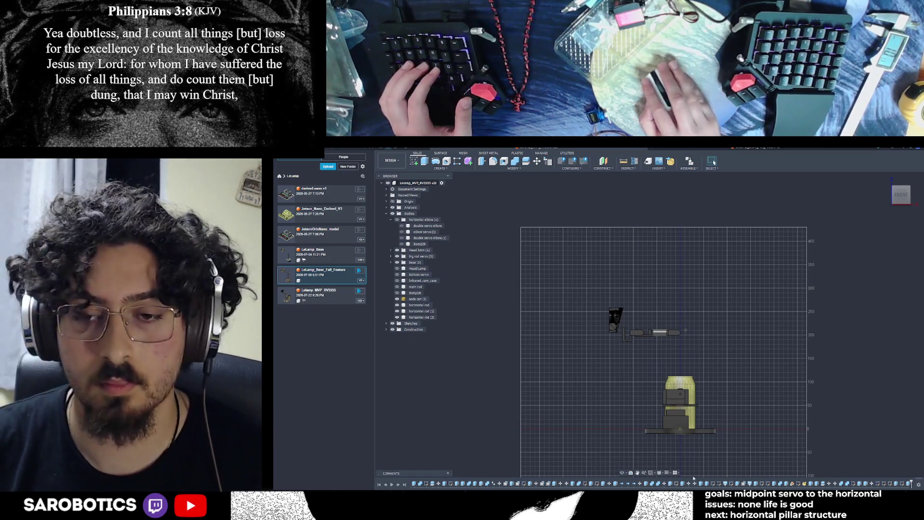
{"action": "key", "text": "ctrl+z"}
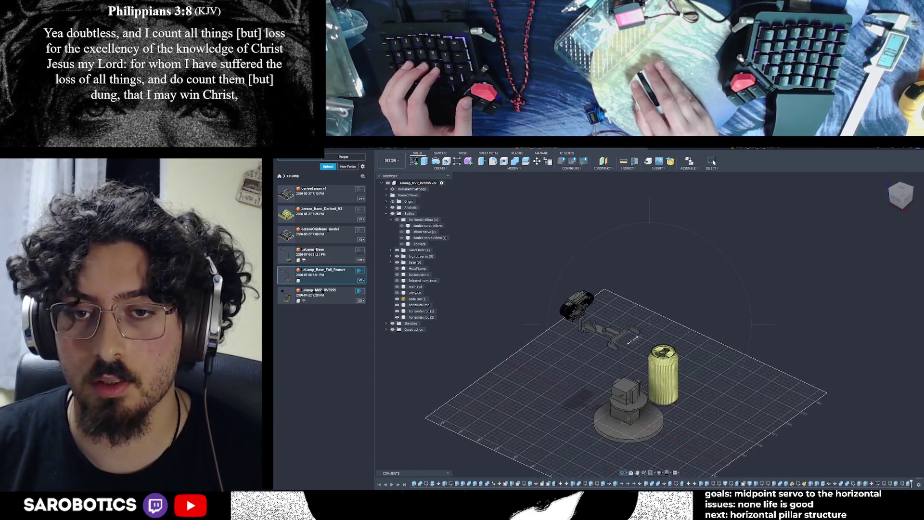
Show the 'horizontal elbow' group bodies and view the robot from the right and above.
{"action": "key", "text": "ctrl+z"}
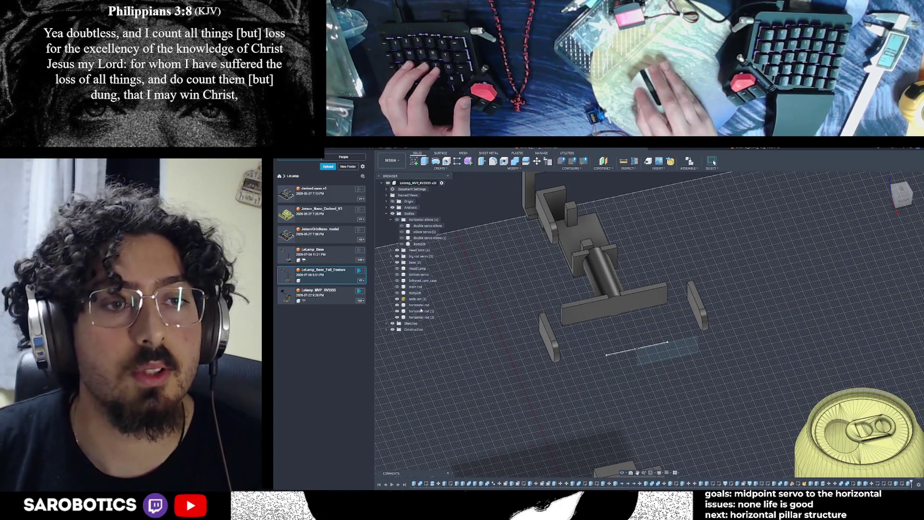
{"action": "left_click", "coordinate": [396, 220]}
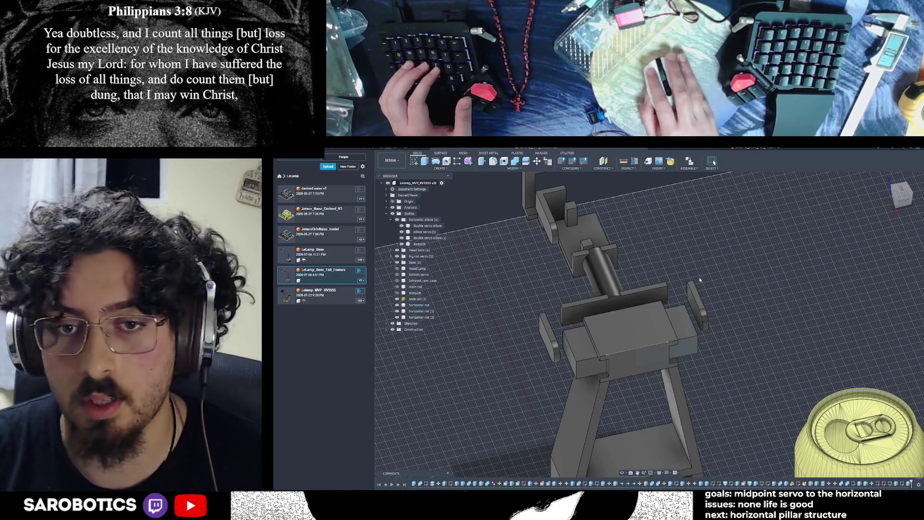
{"action": "left_click", "coordinate": [901, 200]}
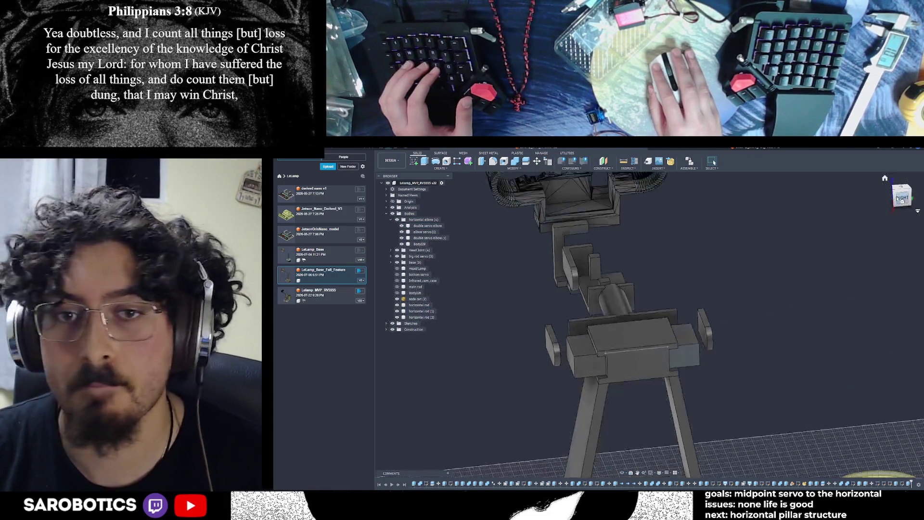
{"action": "mouse_move", "coordinate": [624, 475]}
{"action": "middle_mouse_down", "text": "shift"}
{"action": "mouse_move", "coordinate": [563, 423]}
{"action": "mouse_move", "coordinate": [722, 337]}
{"action": "middle_mouse_up", "text": "shift"}
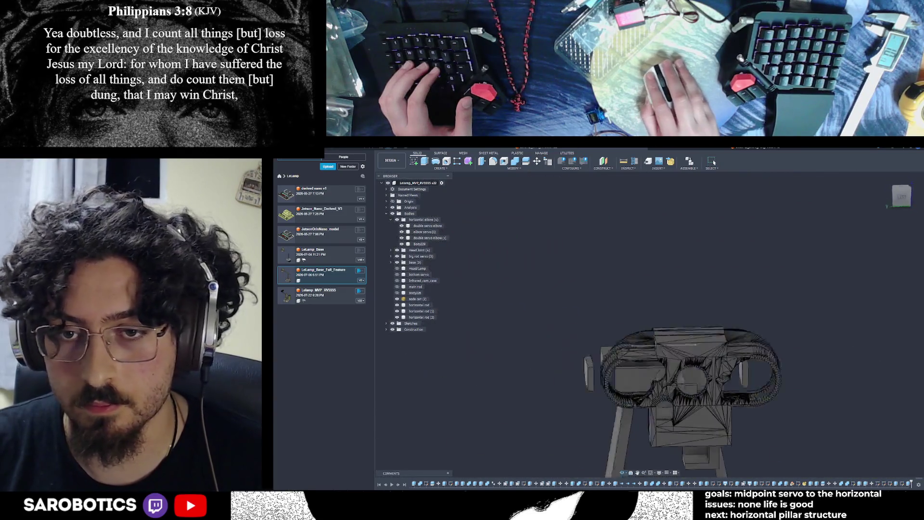
{"action": "scroll", "coordinate": [884, 233], "scroll_direction": "up", "scroll_amount": 5}
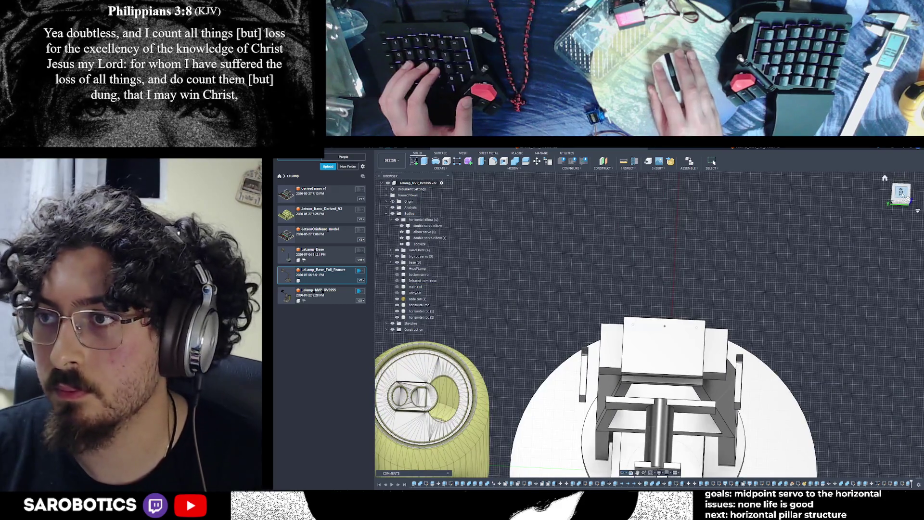
Start Move/Copy on the side rod with Move Object set to Bodies.
{"action": "left_click", "coordinate": [905, 195]}
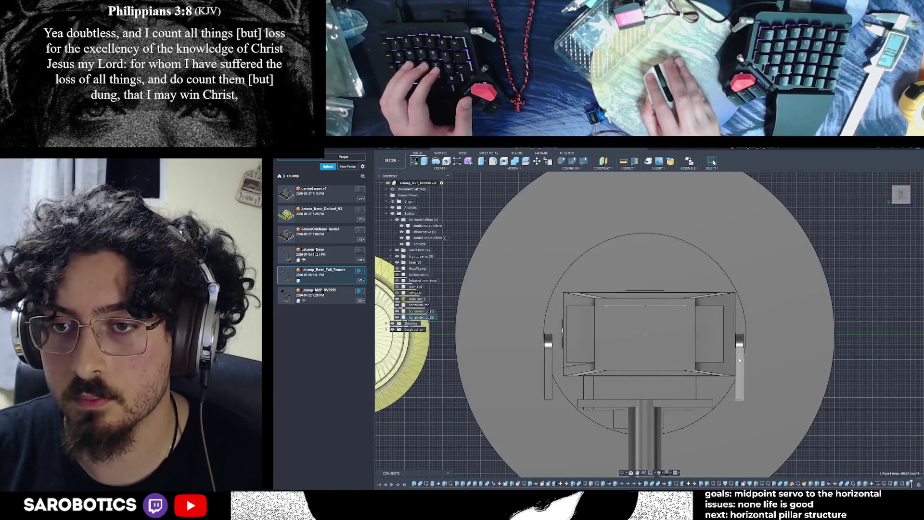
{"action": "left_click", "coordinate": [740, 360]}
{"action": "left_click", "coordinate": [537, 162]}
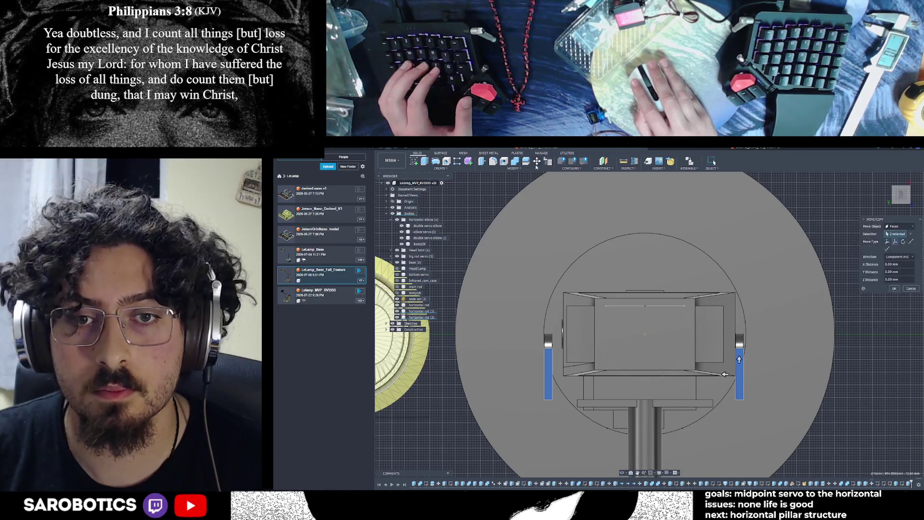
{"action": "left_click", "coordinate": [882, 234]}
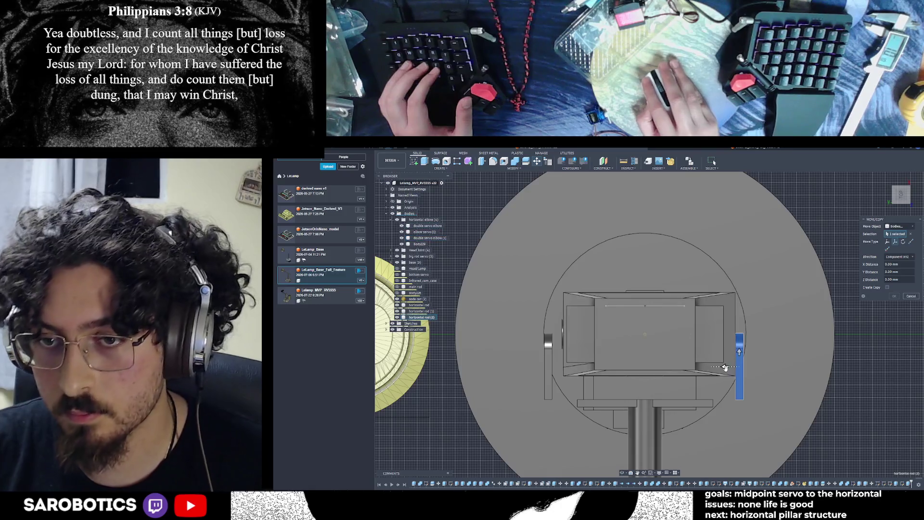
{"action": "middle_click_drag", "start_coordinate": [725, 367], "coordinate": [687, 412], "text": "shift"}
{"action": "left_click", "coordinate": [900, 196]}
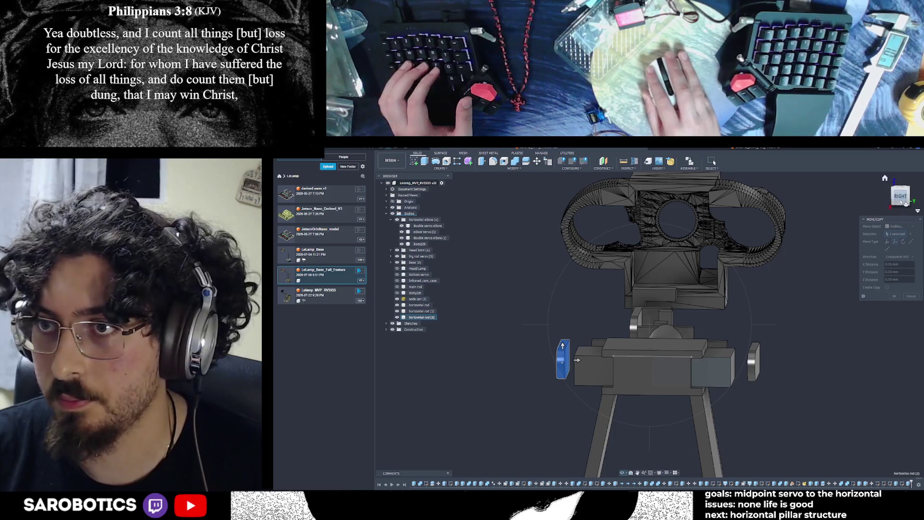
Drag the rod 5.00 mm along Y and confirm the move.
{"action": "right_click_drag", "start_coordinate": [604, 361], "coordinate": [575, 360]}
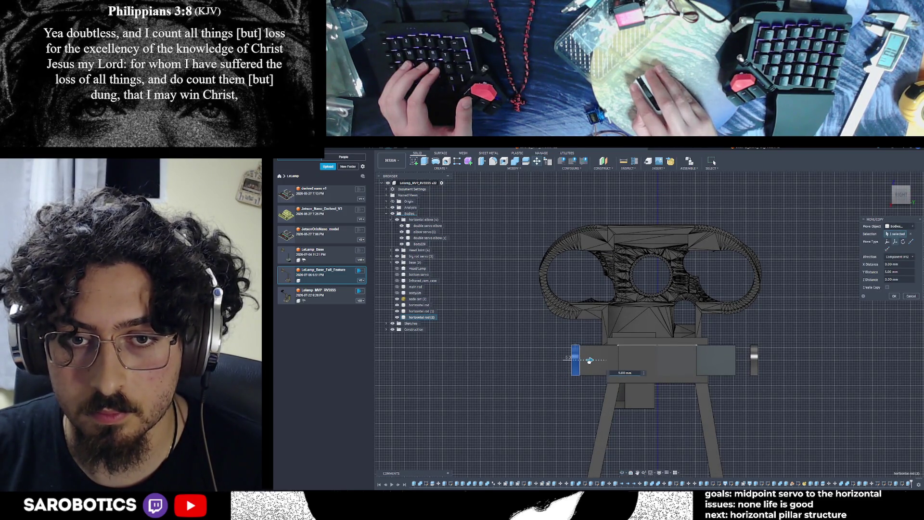
{"action": "scroll", "coordinate": [581, 364], "scroll_direction": "up", "scroll_amount": 5}
{"action": "left_click_drag", "start_coordinate": [576, 351], "coordinate": [571, 342]}
{"action": "scroll", "coordinate": [580, 367], "scroll_direction": "up", "scroll_amount": 2}
{"action": "scroll", "coordinate": [580, 367], "scroll_direction": "up", "scroll_amount": 1}
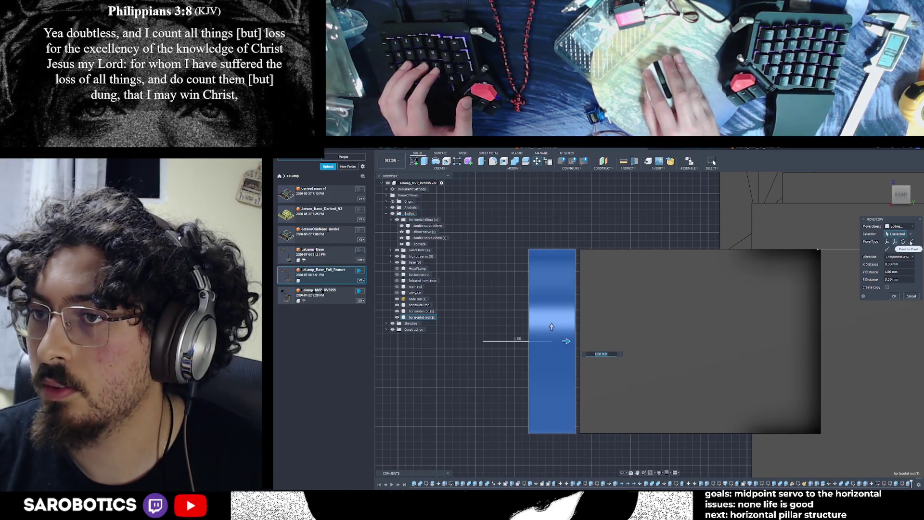
{"action": "left_click_drag", "start_coordinate": [566, 341], "coordinate": [572, 341]}
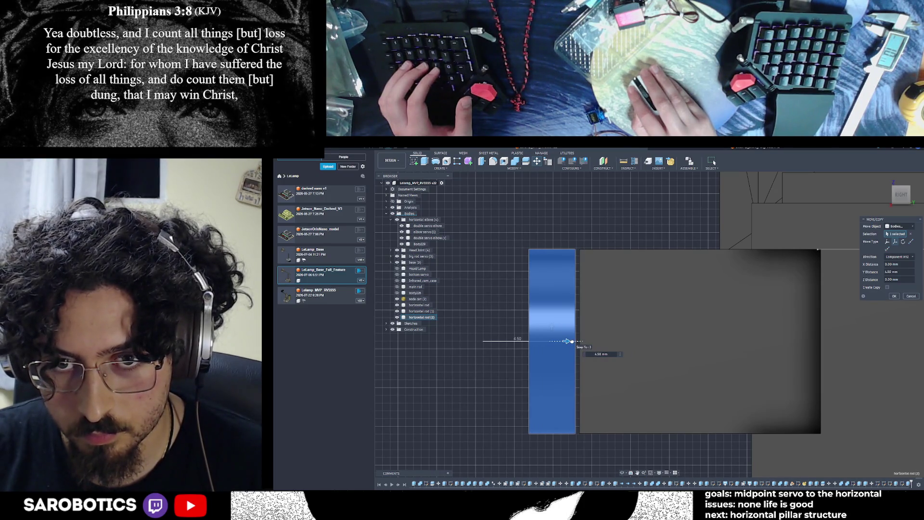
{"action": "left_click", "coordinate": [897, 296]}
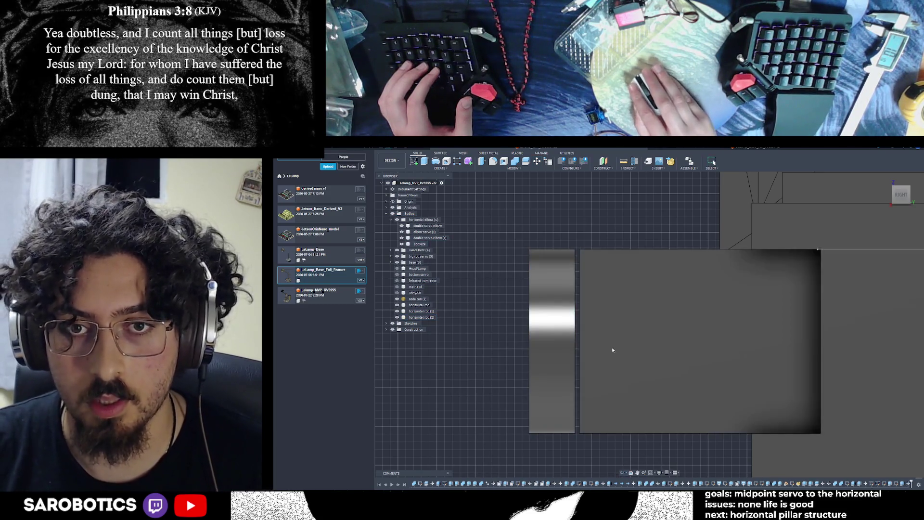
Measure the 4.80 mm gap between the left narrow face and the round end face.
{"action": "middle_click_drag", "start_coordinate": [650, 323], "coordinate": [616, 312], "text": "shift"}
{"action": "left_click", "coordinate": [608, 371]}
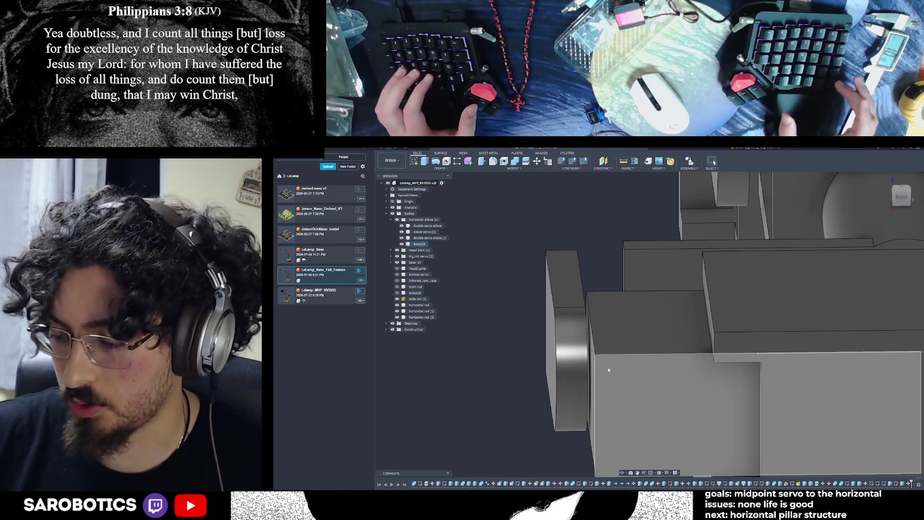
{"action": "mouse_move", "coordinate": [622, 472]}
{"action": "middle_mouse_down", "text": "shift"}
{"action": "mouse_move", "coordinate": [609, 413]}
{"action": "mouse_move", "coordinate": [621, 153]}
{"action": "middle_mouse_up", "text": "shift"}
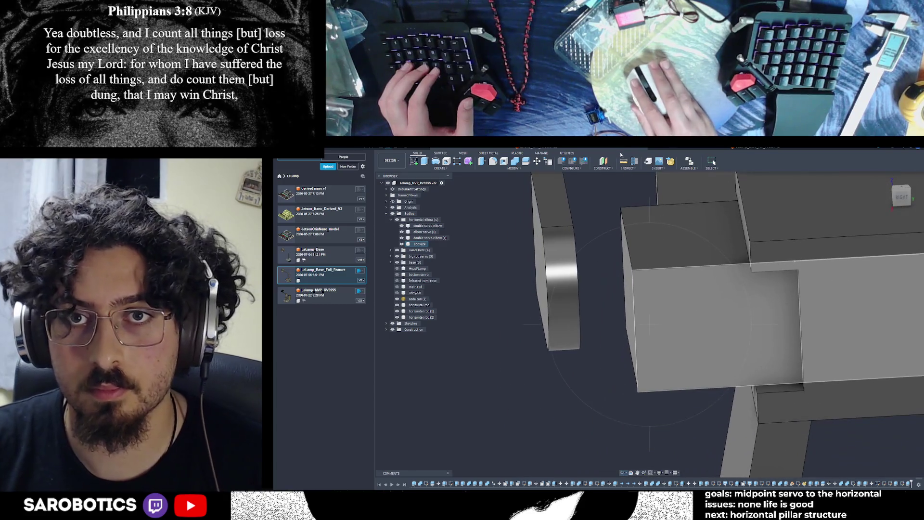
{"action": "left_click", "coordinate": [624, 161]}
{"action": "left_click", "coordinate": [625, 271]}
{"action": "left_click", "coordinate": [632, 303]}
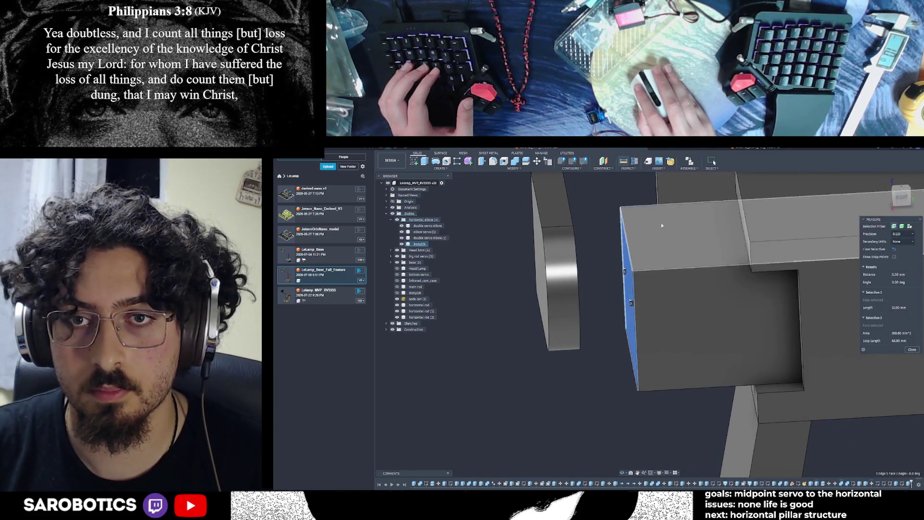
{"action": "left_click", "coordinate": [627, 266]}
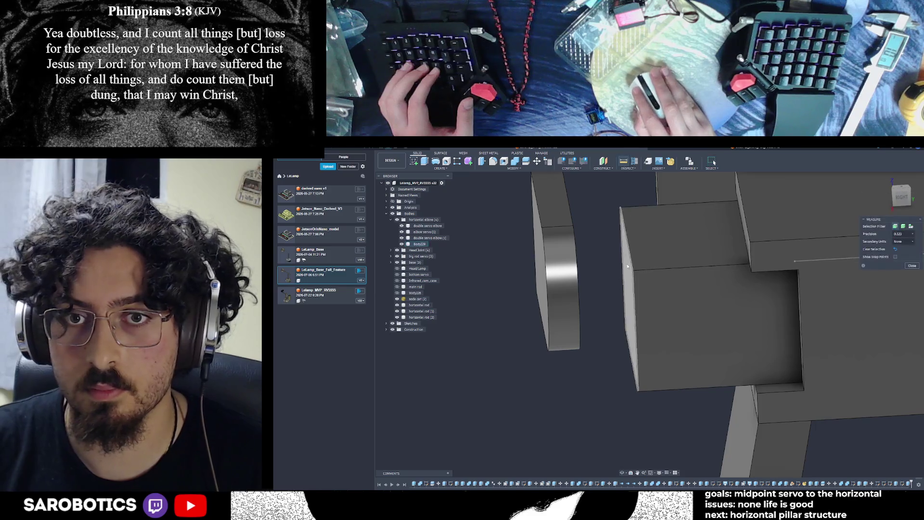
{"action": "left_click", "coordinate": [628, 266]}
{"action": "middle_click_drag", "start_coordinate": [628, 266], "coordinate": [650, 256], "text": "shift"}
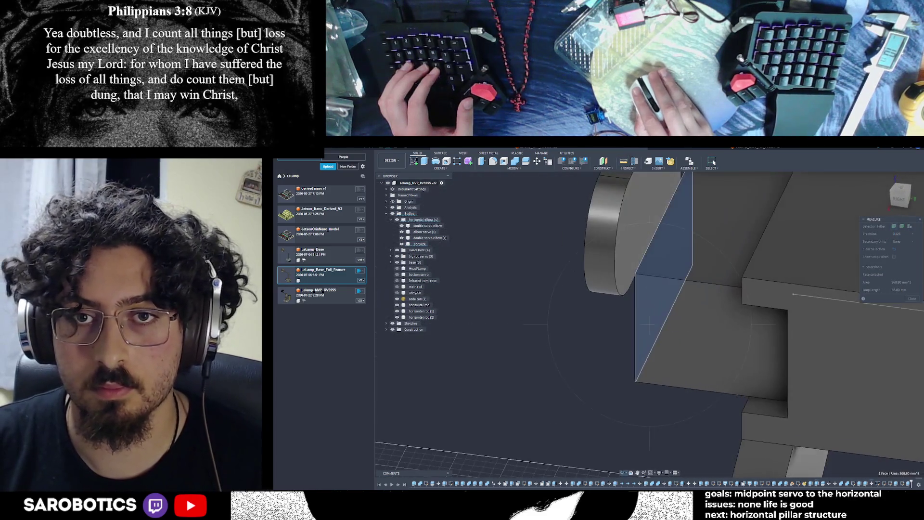
{"action": "left_click", "coordinate": [625, 238]}
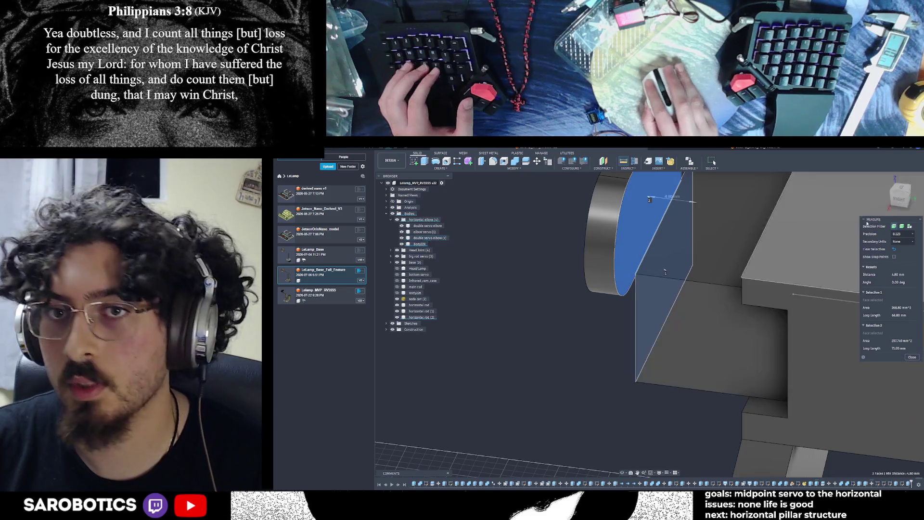
{"action": "left_click", "coordinate": [712, 162]}
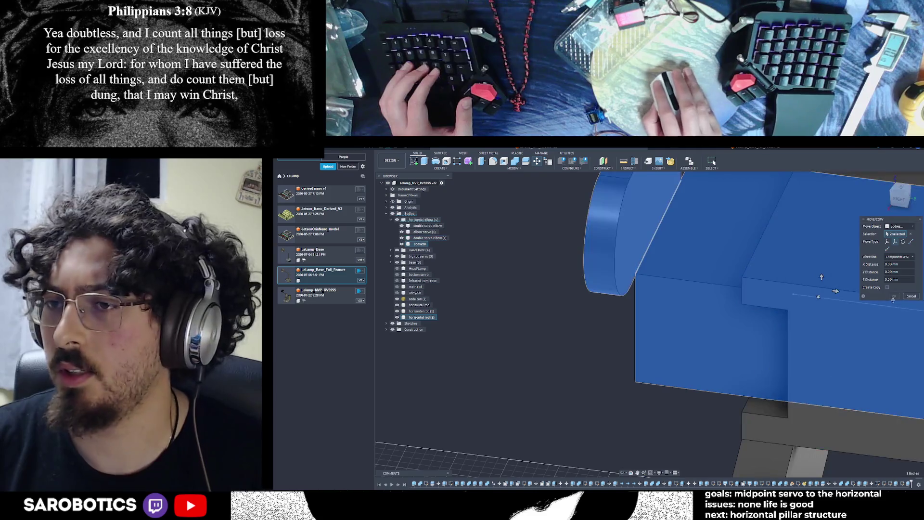
Move the left round end plate body 4 mm along the arrow to close the gap.
{"action": "left_click", "coordinate": [621, 226]}
{"action": "scroll", "coordinate": [674, 241], "scroll_direction": "down", "scroll_amount": 5}
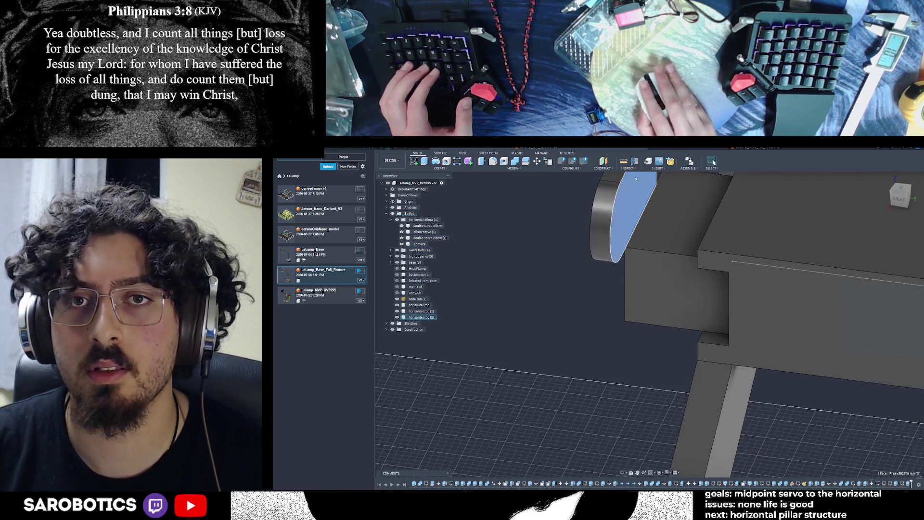
{"action": "key", "text": "m"}
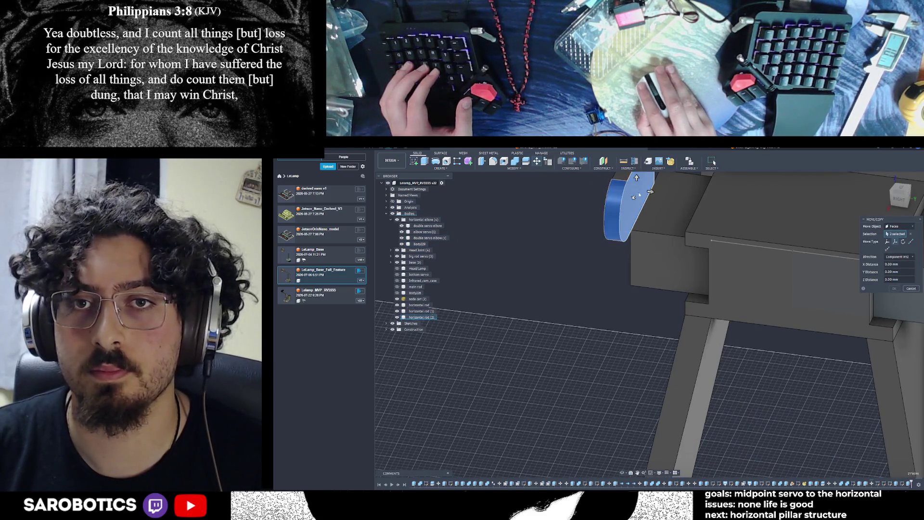
{"action": "middle_click_drag", "start_coordinate": [722, 289], "coordinate": [637, 193], "text": "shift"}
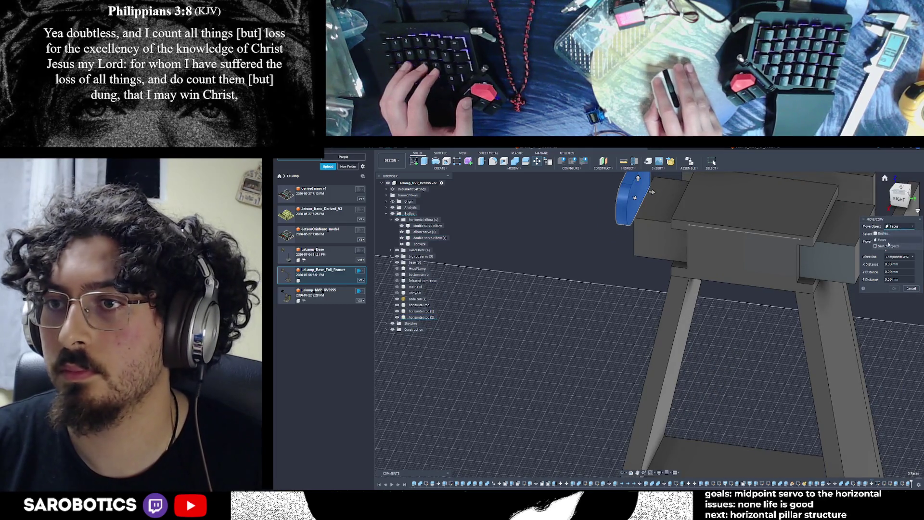
{"action": "left_click", "coordinate": [886, 234]}
{"action": "scroll", "coordinate": [660, 280], "scroll_direction": "up", "scroll_amount": 3}
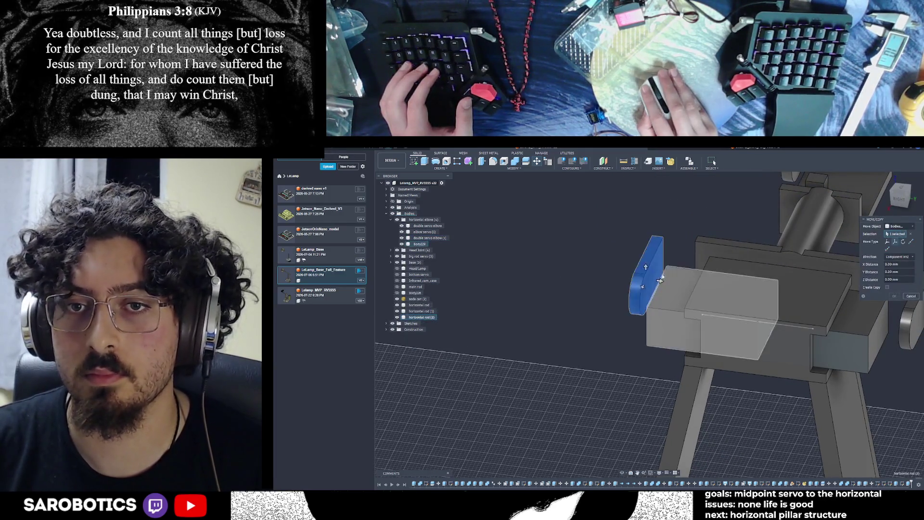
{"action": "left_click", "coordinate": [660, 280]}
{"action": "type", "text": "4.80"}
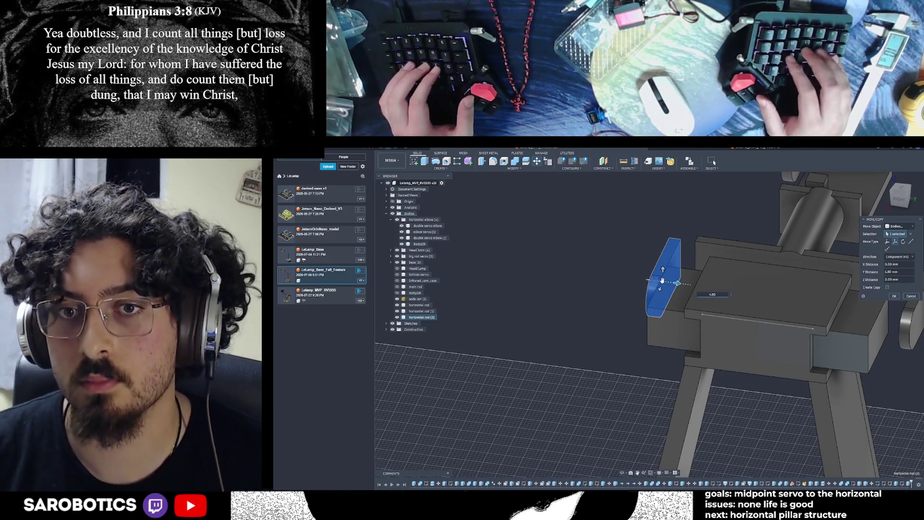
{"action": "key", "text": "Return"}
{"action": "key", "text": "F6"}
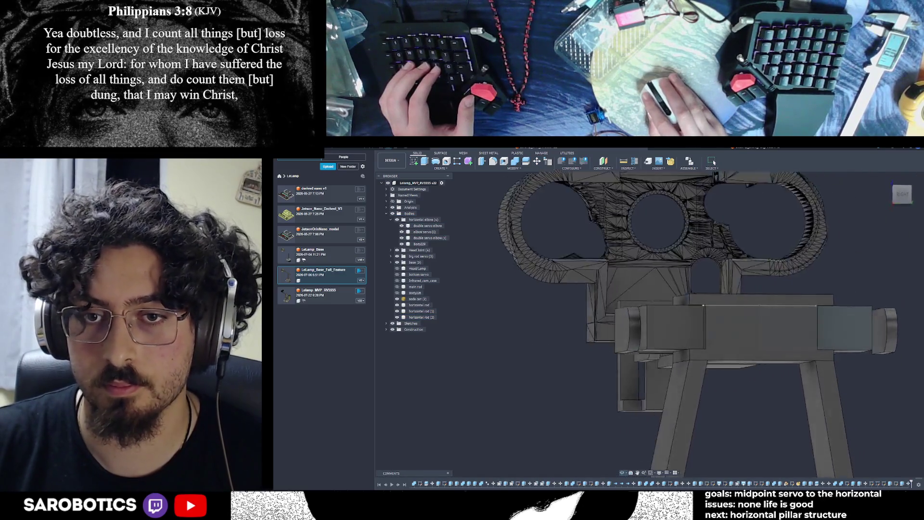
{"action": "middle_click_drag", "start_coordinate": [639, 474], "coordinate": [505, 475]}
{"action": "middle_click_drag", "start_coordinate": [535, 152], "coordinate": [534, 166], "text": "shift"}
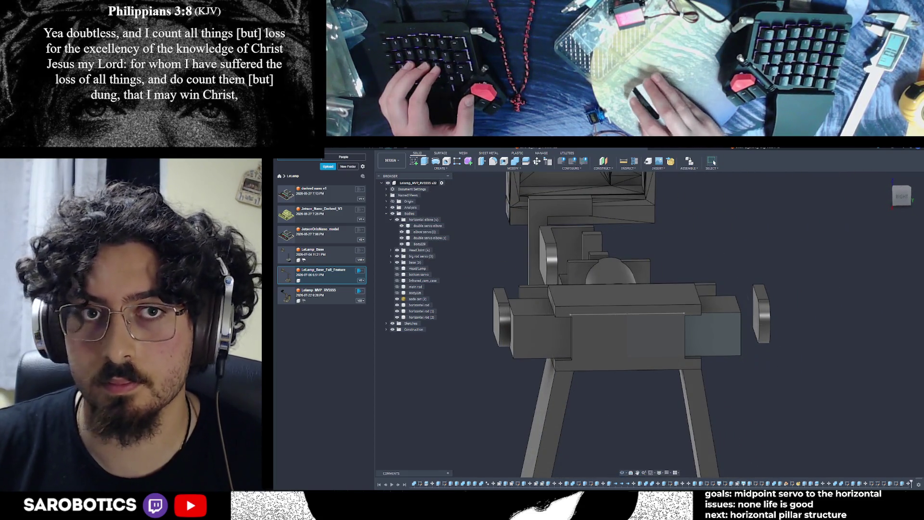
Try moving the right end block -4.80 mm, then cancel the move.
{"action": "key", "text": "m"}
{"action": "left_click", "coordinate": [767, 315]}
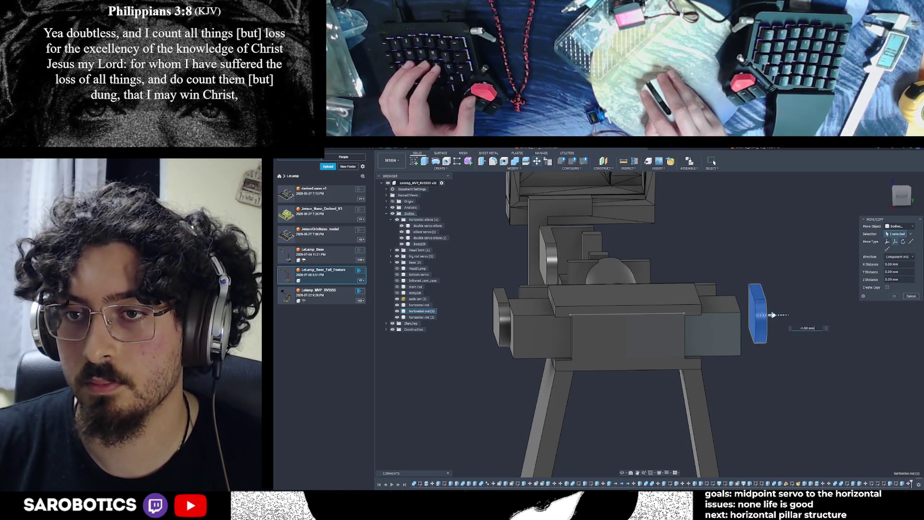
{"action": "type", "text": "-4"}
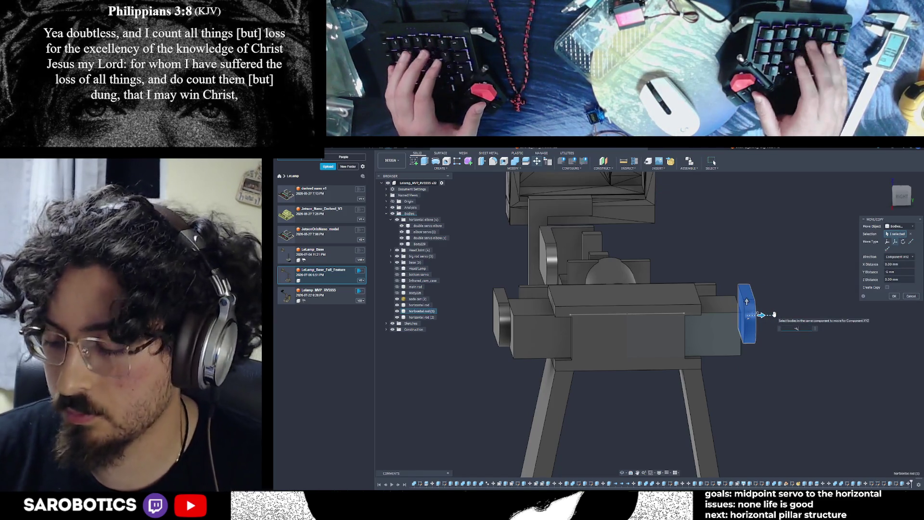
{"action": "type", "text": ".80"}
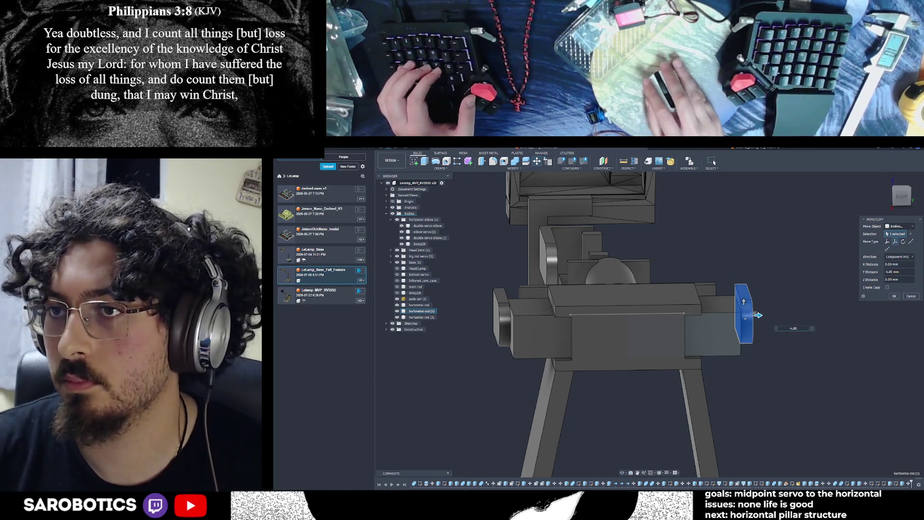
{"action": "left_click", "coordinate": [907, 197]}
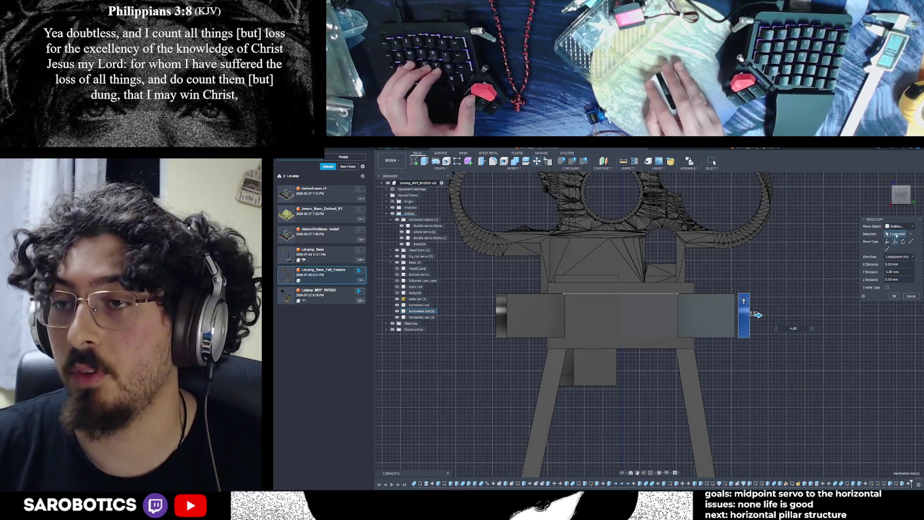
{"action": "left_click", "coordinate": [908, 296]}
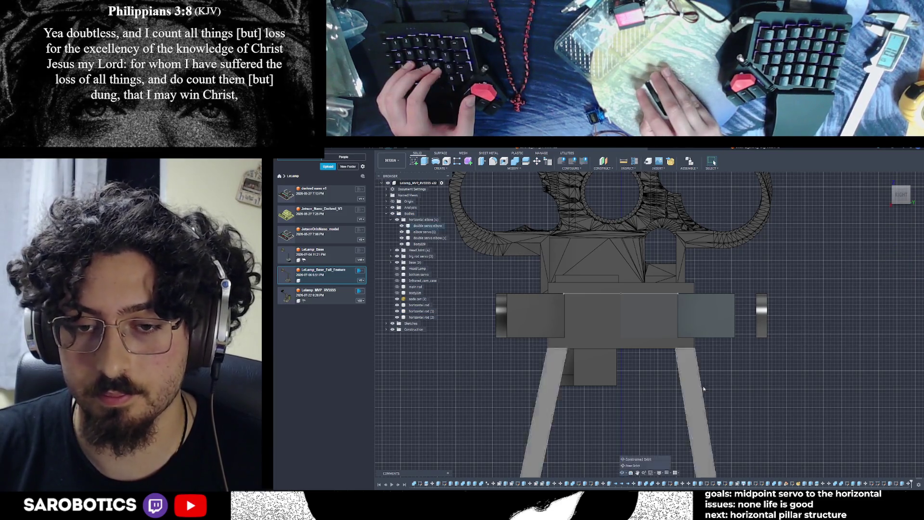
Measure the 5.80 mm gap between the two side faces.
{"action": "middle_click_drag", "start_coordinate": [751, 347], "coordinate": [770, 362], "text": "shift"}
{"action": "right_click", "coordinate": [770, 362]}
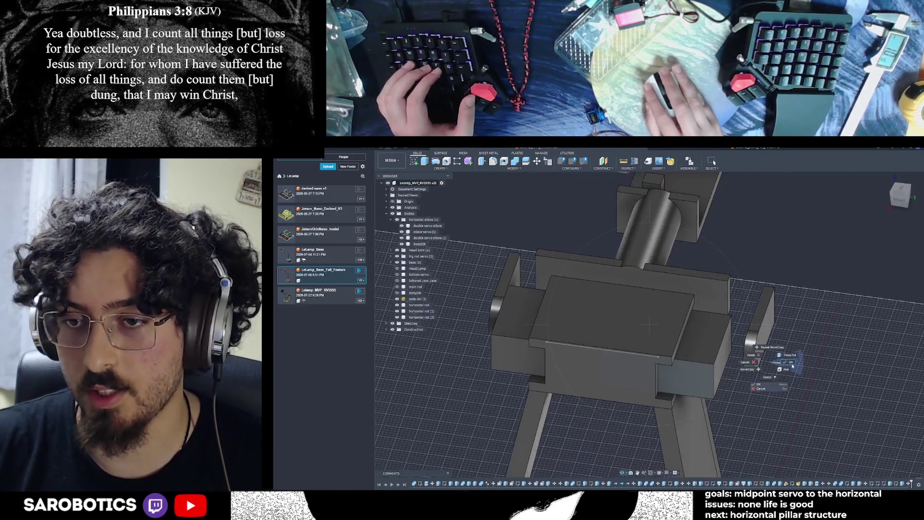
{"action": "key", "text": "i"}
{"action": "left_click", "coordinate": [723, 357]}
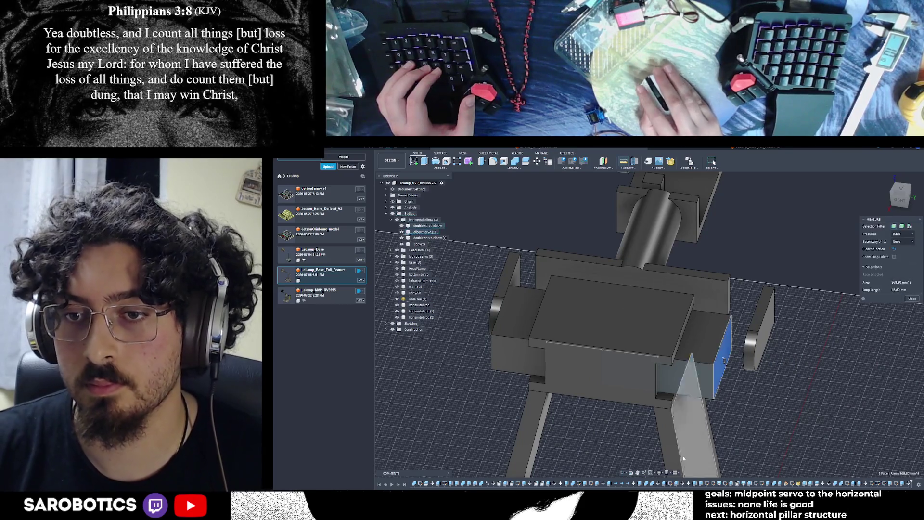
{"action": "mouse_move", "coordinate": [650, 323]}
{"action": "middle_mouse_down", "text": "shift"}
{"action": "mouse_move", "coordinate": [626, 308]}
{"action": "mouse_move", "coordinate": [645, 299]}
{"action": "middle_mouse_up", "text": "shift"}
{"action": "left_click", "coordinate": [730, 263]}
{"action": "key", "text": "Escape"}
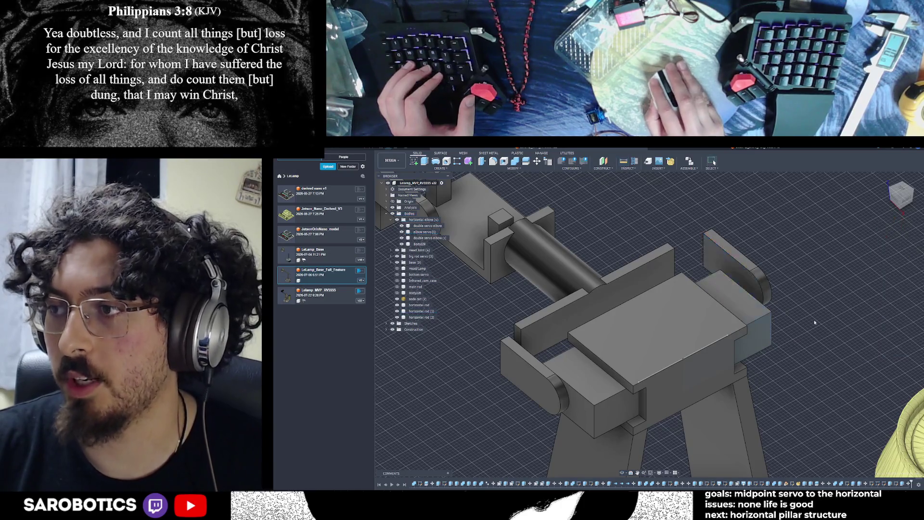
Move the right end plate body -5.80 mm inward against the block.
{"action": "key", "text": "m"}
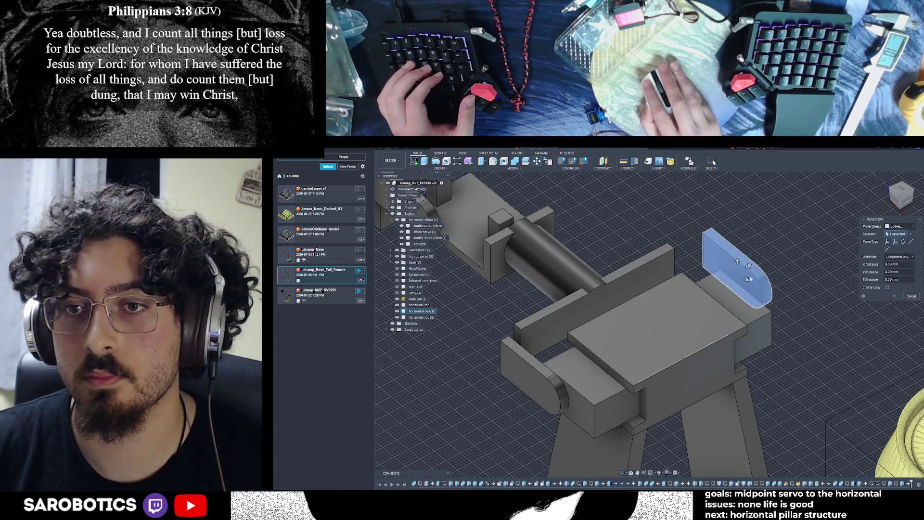
{"action": "left_click", "coordinate": [732, 265]}
{"action": "left_click_drag", "start_coordinate": [745, 267], "coordinate": [750, 268]}
{"action": "type", "text": "-5.80"}
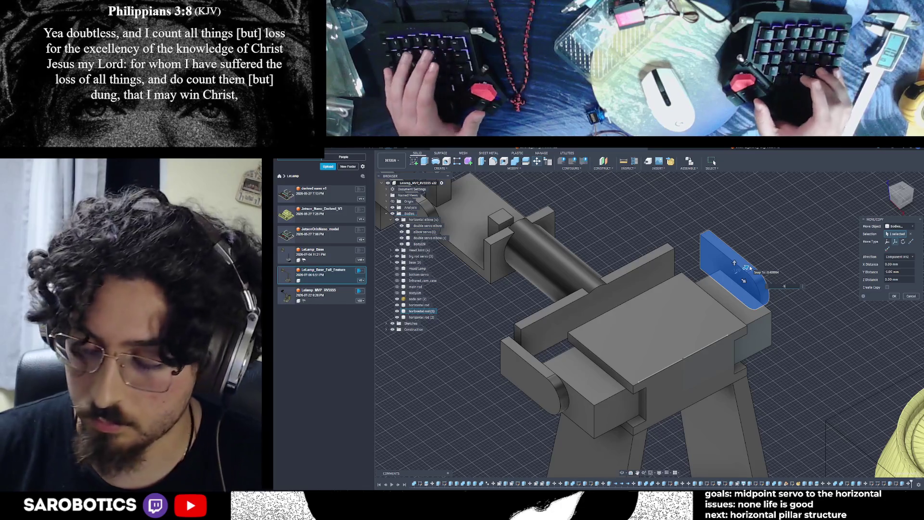
{"action": "key", "text": "Return"}
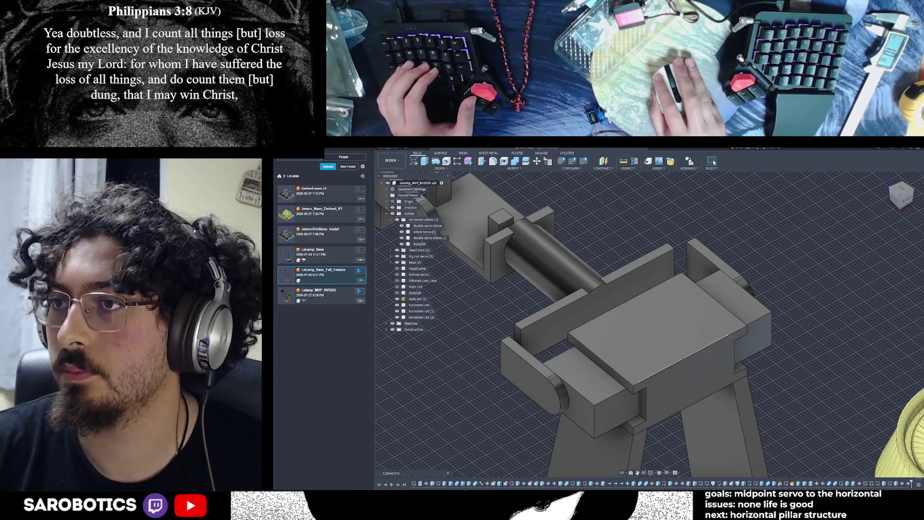
{"action": "left_click", "coordinate": [906, 198]}
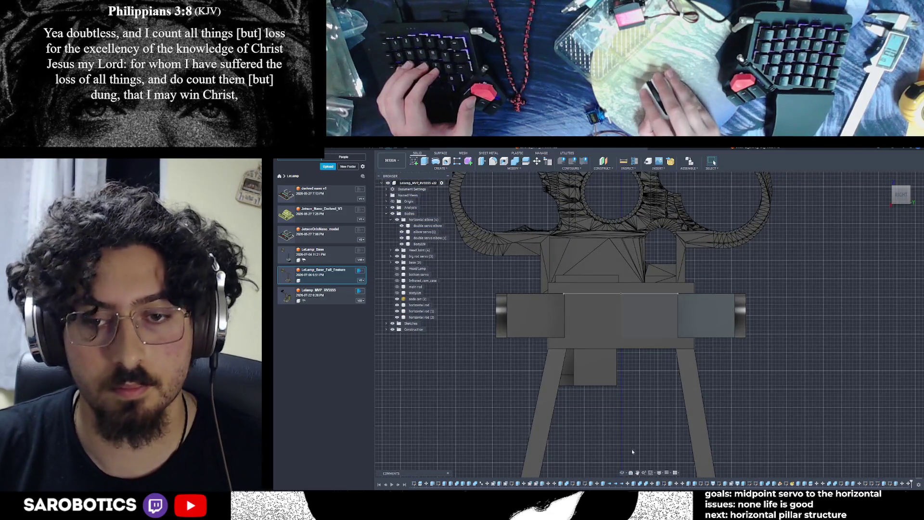
Hide the horizontal elbow component's bodies.
{"action": "mouse_move", "coordinate": [613, 423]}
{"action": "middle_mouse_down", "text": "shift"}
{"action": "mouse_move", "coordinate": [705, 349]}
{"action": "mouse_move", "coordinate": [617, 294]}
{"action": "middle_mouse_up", "text": "shift"}
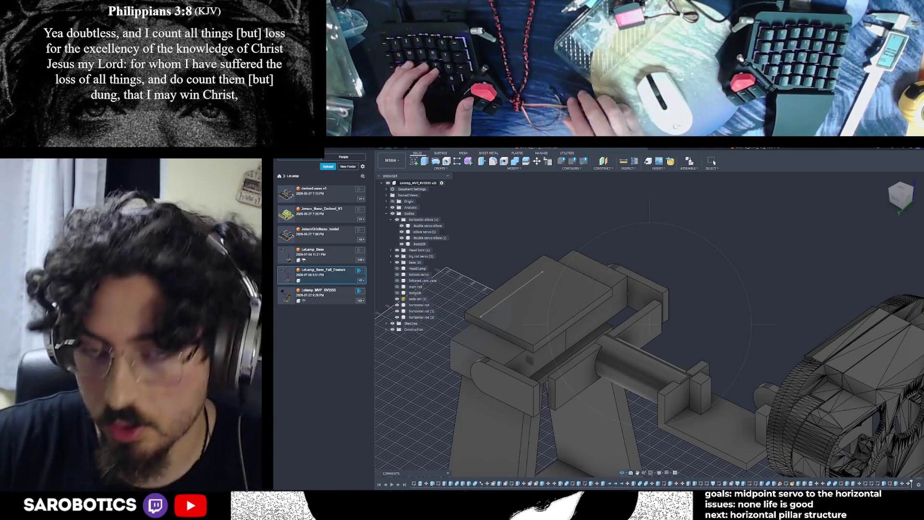
{"action": "middle_click_drag", "start_coordinate": [617, 294], "coordinate": [592, 274], "text": "shift"}
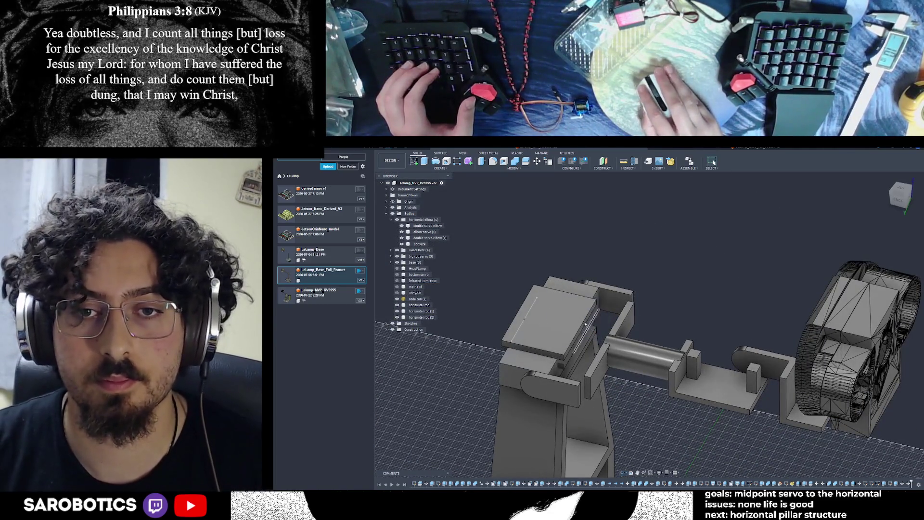
{"action": "left_click", "coordinate": [537, 346]}
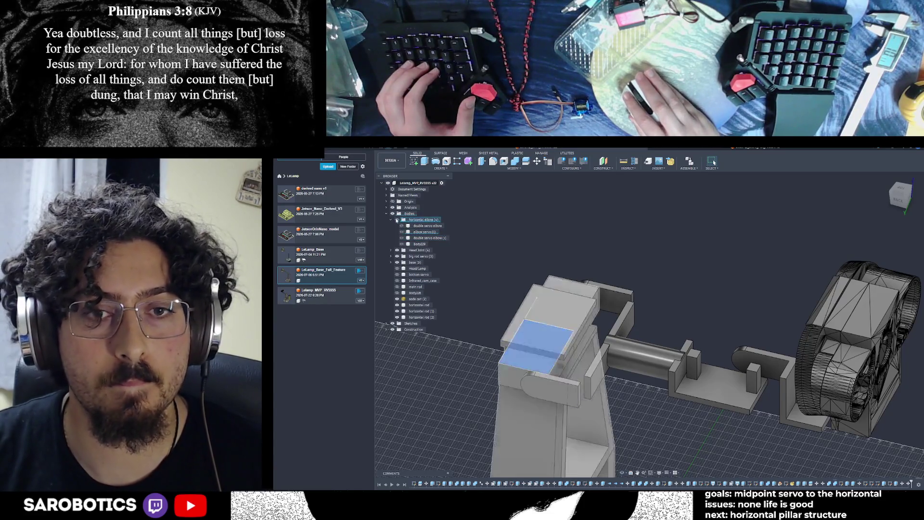
{"action": "left_click", "coordinate": [397, 220]}
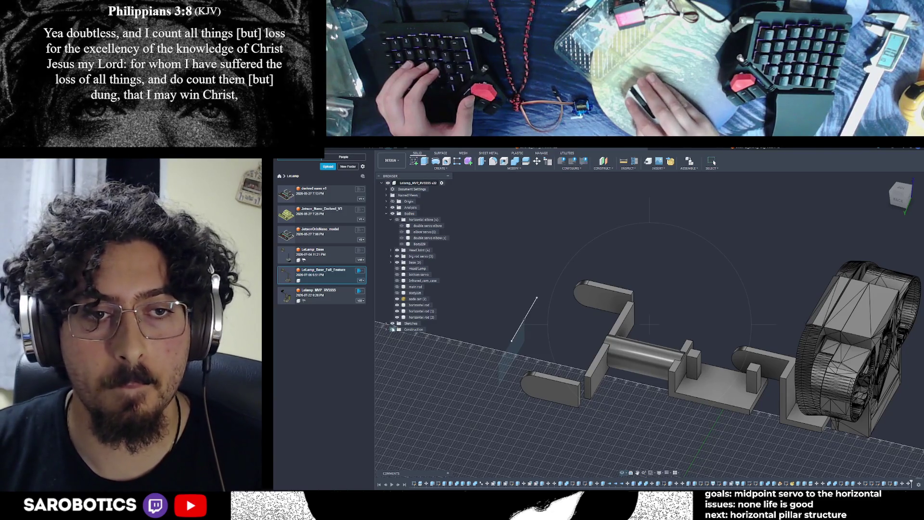
From the back view, start a new sketch on the end plate face.
{"action": "middle_click_drag", "start_coordinate": [592, 275], "coordinate": [638, 254], "text": "shift"}
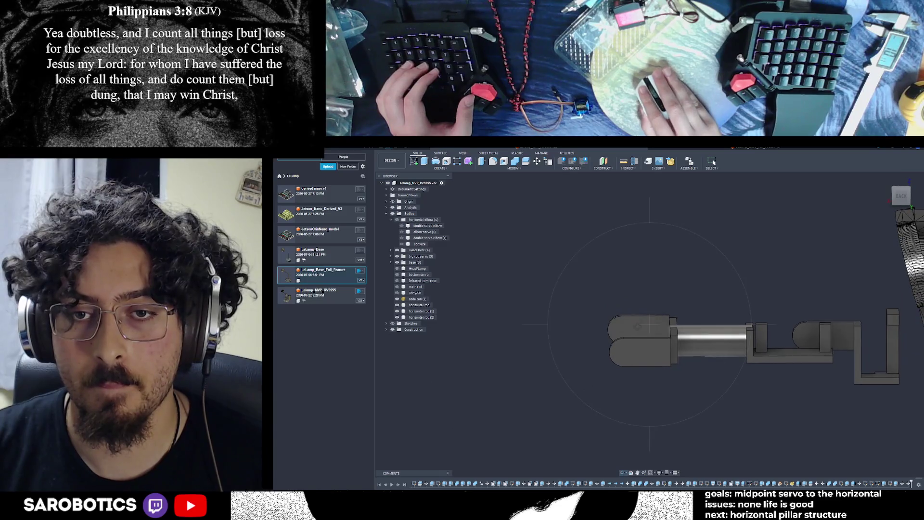
{"action": "left_click", "coordinate": [424, 166]}
{"action": "left_click", "coordinate": [631, 333]}
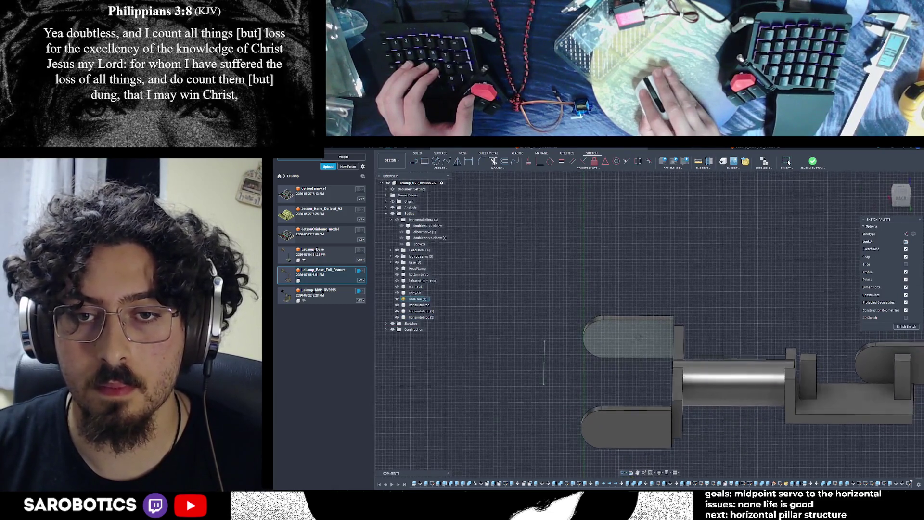
Sketch a 3.382 mm circle, a line to its right, and a circle at the line's end, then finish.
{"action": "key", "text": "c"}
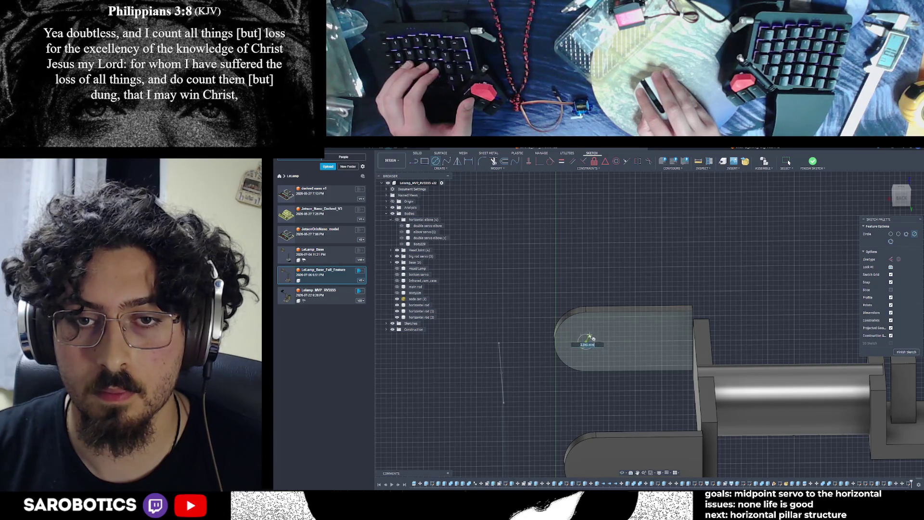
{"action": "key", "text": "Return"}
{"action": "key", "text": "Escape"}
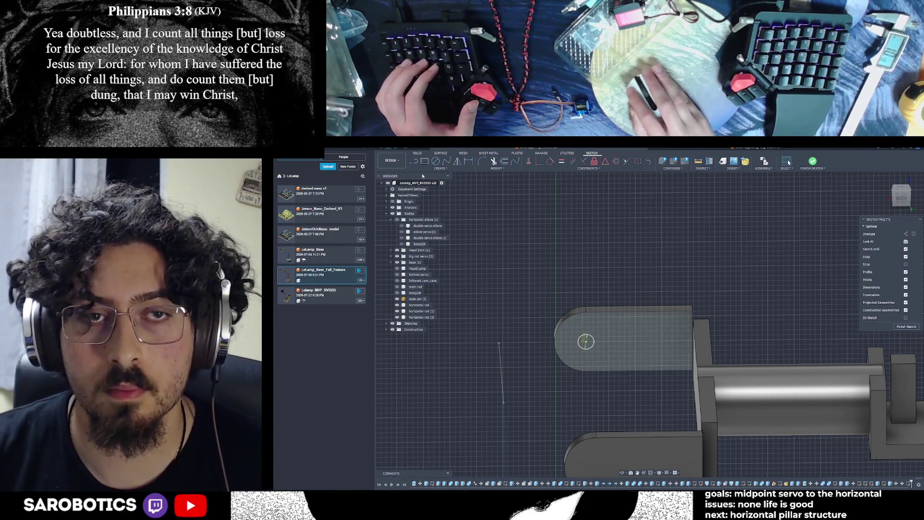
{"action": "key", "text": "l"}
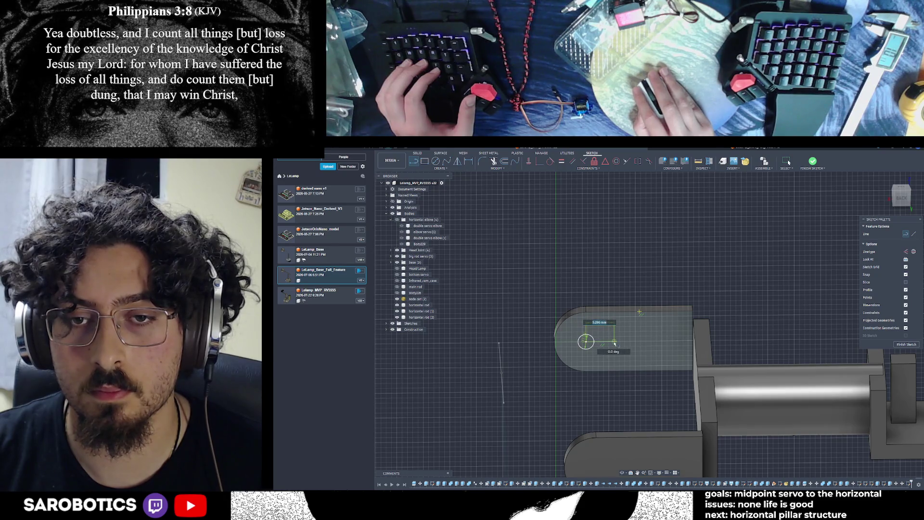
{"action": "left_click", "coordinate": [630, 342]}
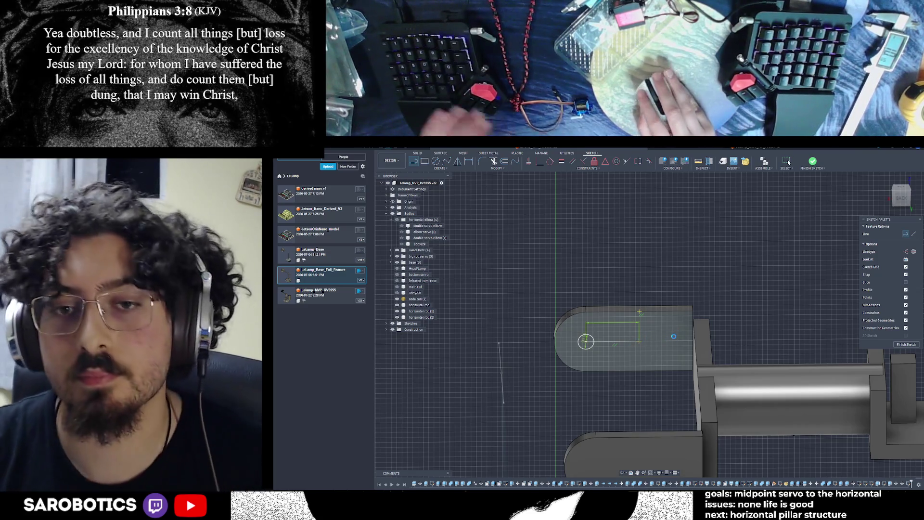
{"action": "key", "text": "Escape"}
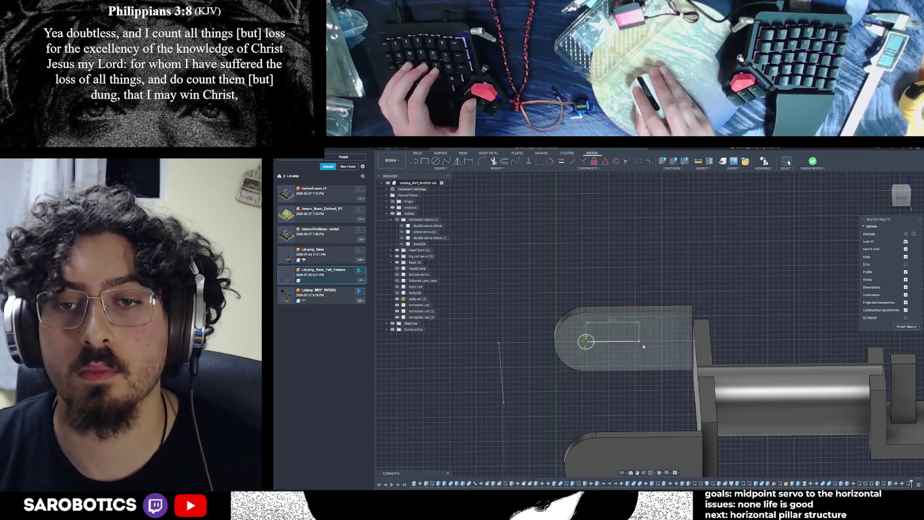
{"action": "key", "text": "c"}
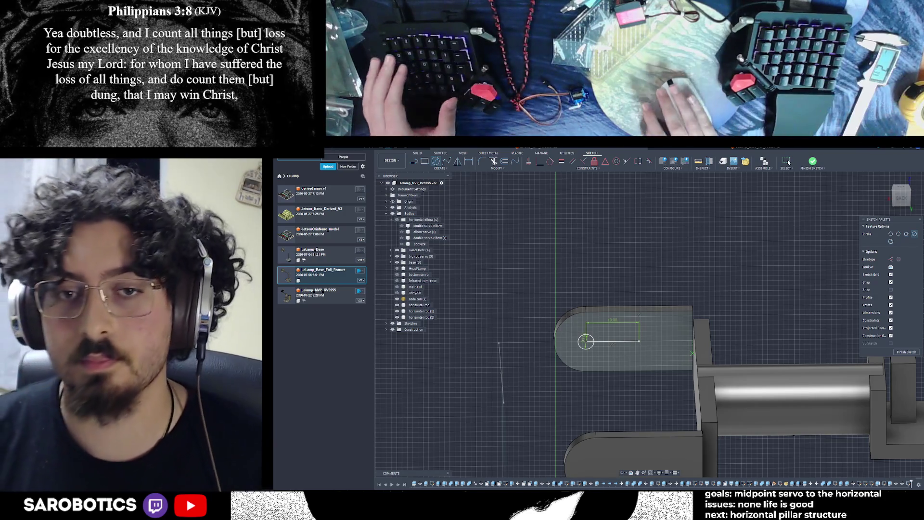
{"action": "left_click", "coordinate": [640, 342]}
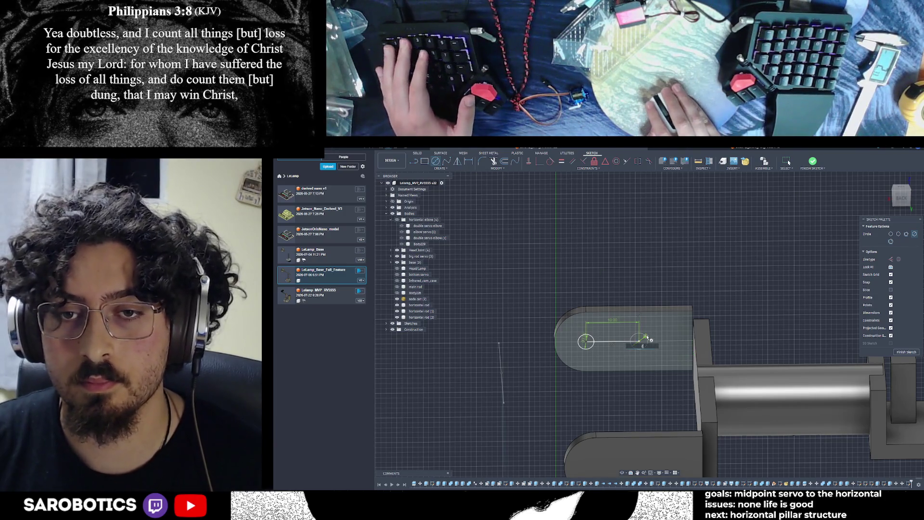
{"action": "key", "text": "Return"}
{"action": "key", "text": "Escape"}
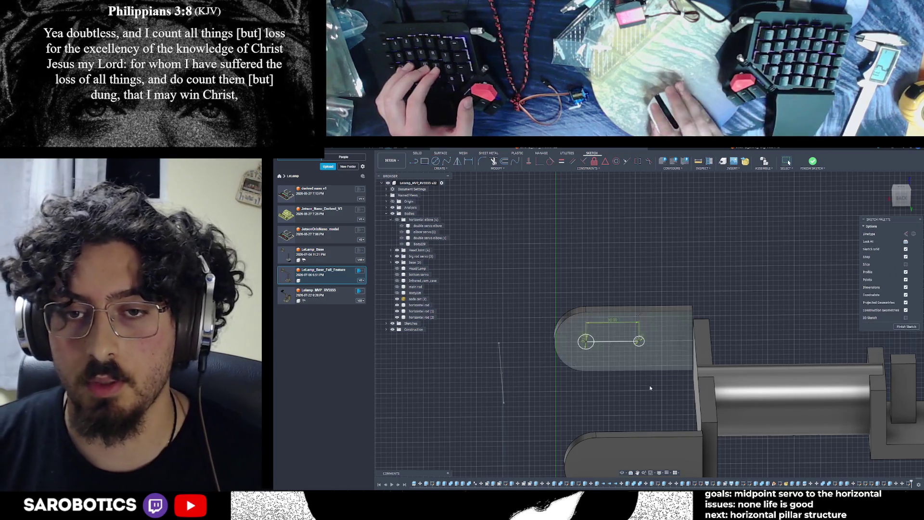
{"action": "scroll", "coordinate": [647, 383], "scroll_direction": "down", "scroll_amount": 3}
{"action": "left_click", "coordinate": [907, 326]}
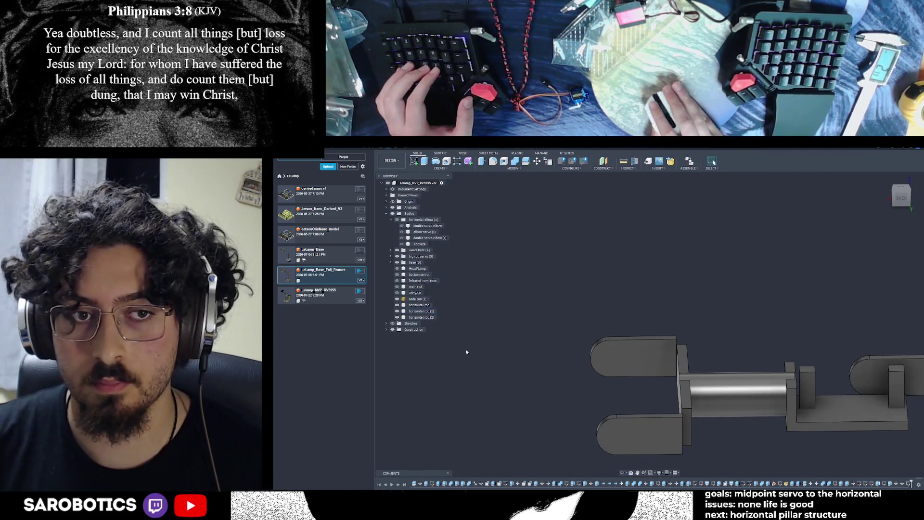
Orbit to the front and start a sketch on the upper rounded plate's face.
{"action": "left_click", "coordinate": [387, 324]}
{"action": "scroll", "coordinate": [417, 434], "scroll_direction": "down", "scroll_amount": 10}
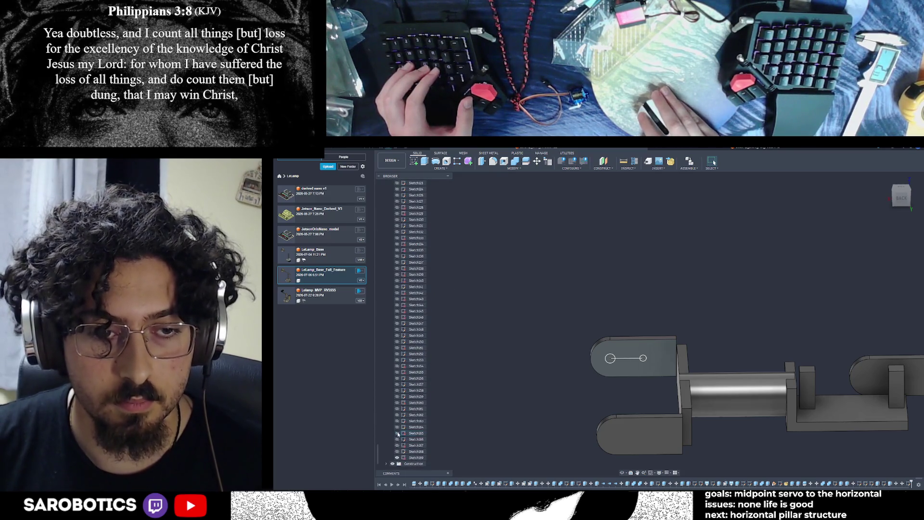
{"action": "scroll", "coordinate": [404, 427], "scroll_direction": "up", "scroll_amount": 15}
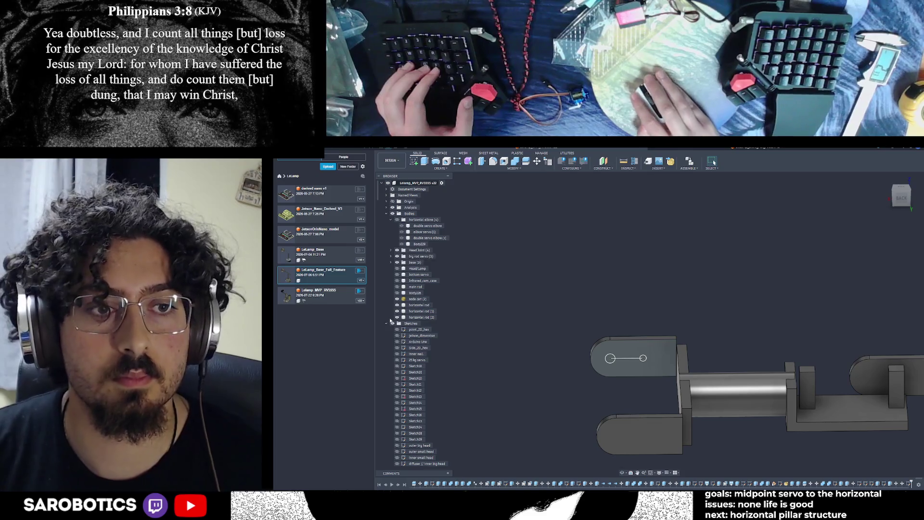
{"action": "left_click", "coordinate": [387, 323]}
{"action": "left_click", "coordinate": [623, 473]}
{"action": "left_click_drag", "start_coordinate": [650, 409], "coordinate": [462, 400]}
{"action": "left_click_drag", "start_coordinate": [853, 270], "coordinate": [862, 214]}
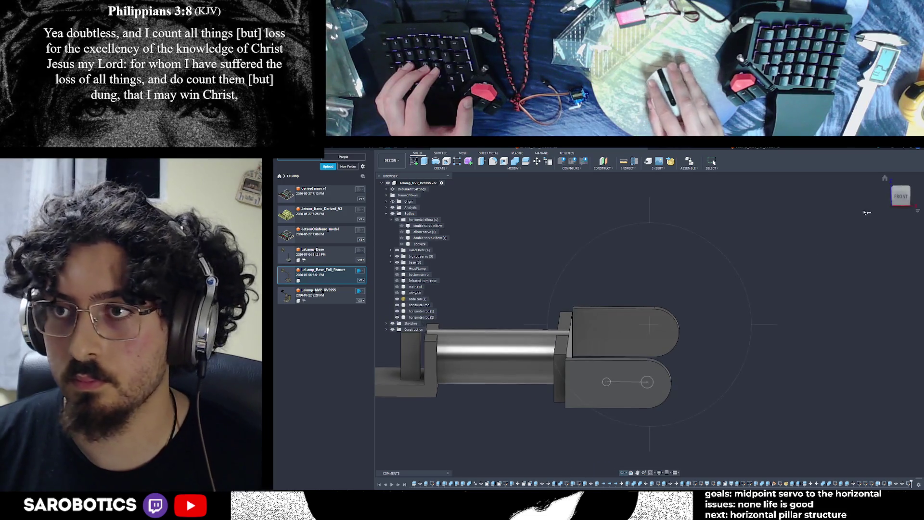
{"action": "right_click", "coordinate": [668, 324]}
{"action": "left_click", "coordinate": [688, 324]}
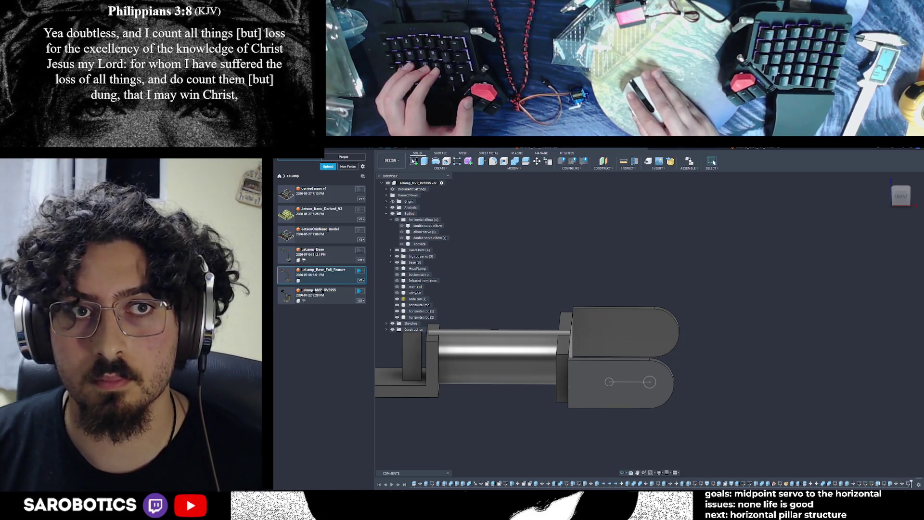
{"action": "left_click", "coordinate": [594, 332]}
{"action": "key", "text": "s"}
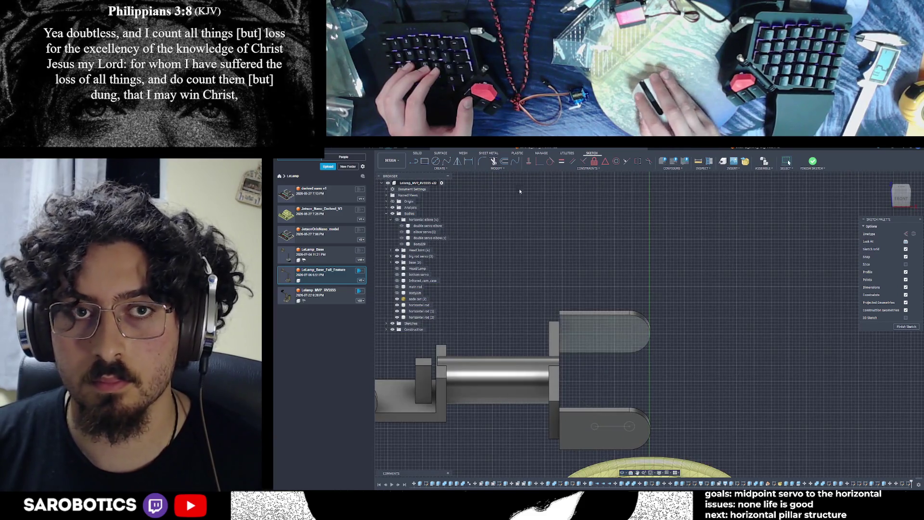
Draw a 2 mm circle and a 10 mm line leftward from its centre.
{"action": "left_click", "coordinate": [437, 163]}
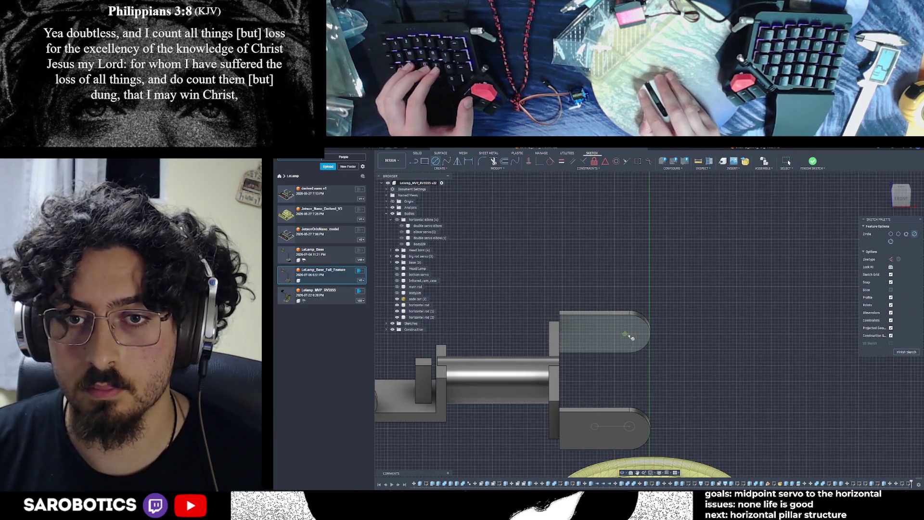
{"action": "key", "text": "Return"}
{"action": "key", "text": "Escape"}
{"action": "key", "text": "l"}
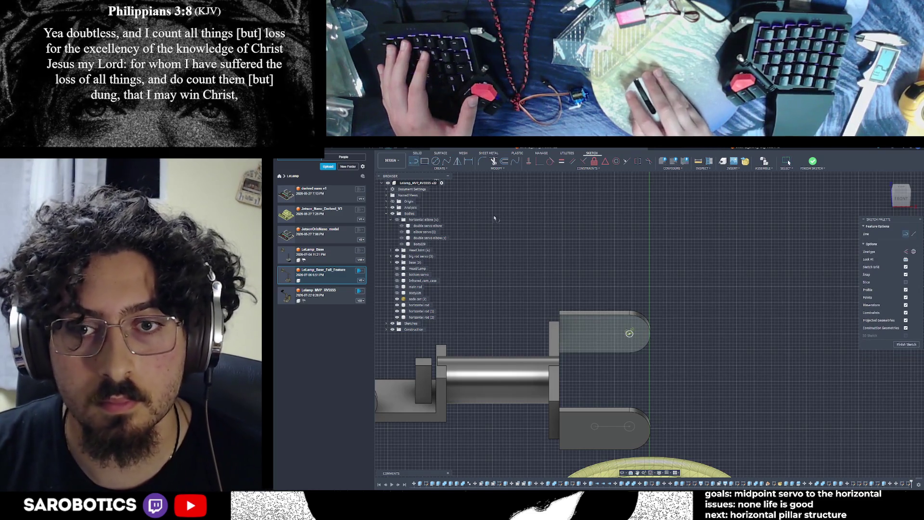
{"action": "left_click", "coordinate": [629, 334]}
{"action": "type", "text": "10"}
{"action": "key", "text": "Return"}
{"action": "key", "text": "Escape"}
Add a second circle at the line's left end and finish the sketch.
{"action": "key", "text": "c"}
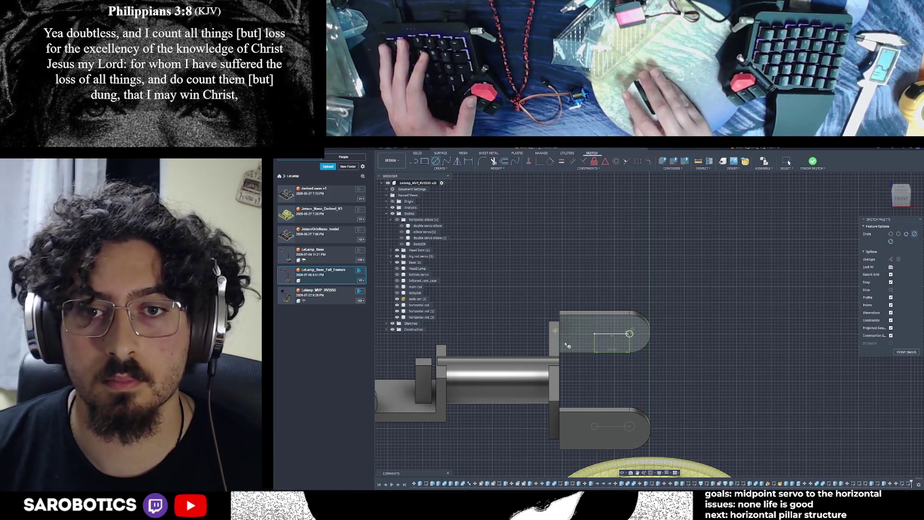
{"action": "key", "text": "Return"}
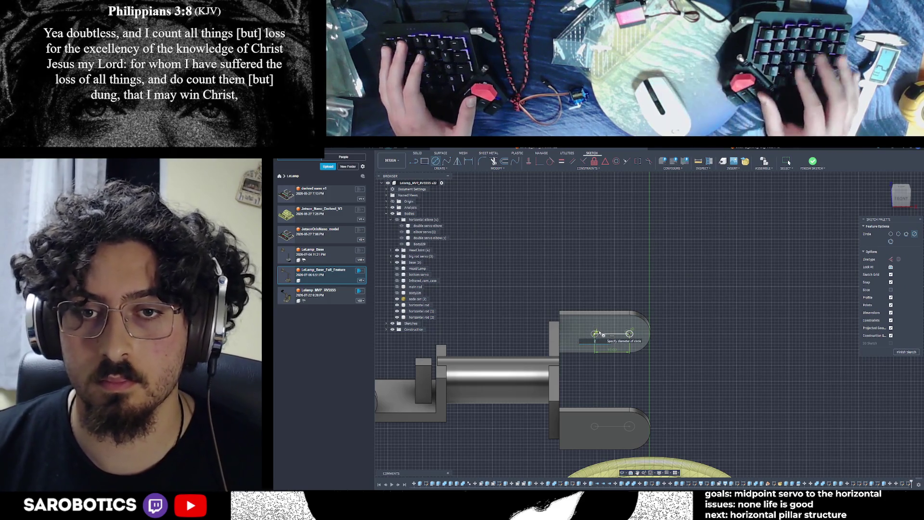
{"action": "key", "text": "Escape"}
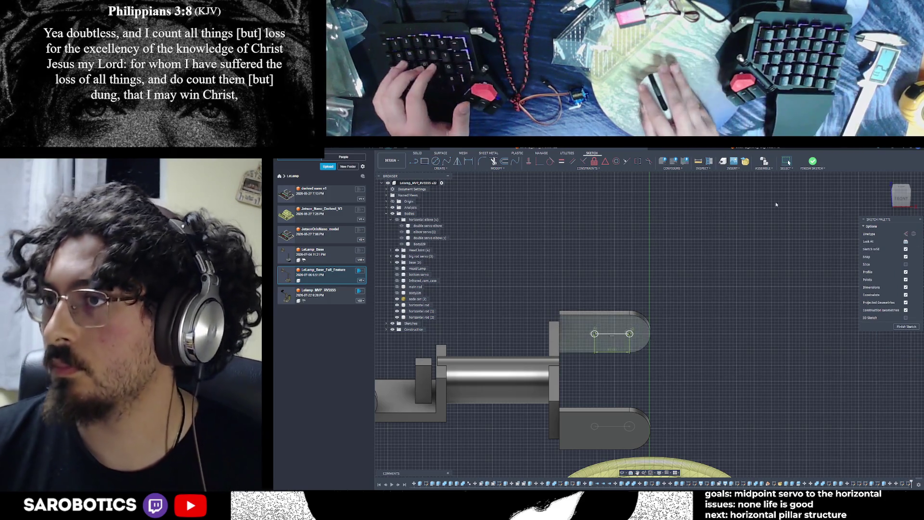
{"action": "scroll", "coordinate": [697, 322], "scroll_direction": "down", "scroll_amount": 2}
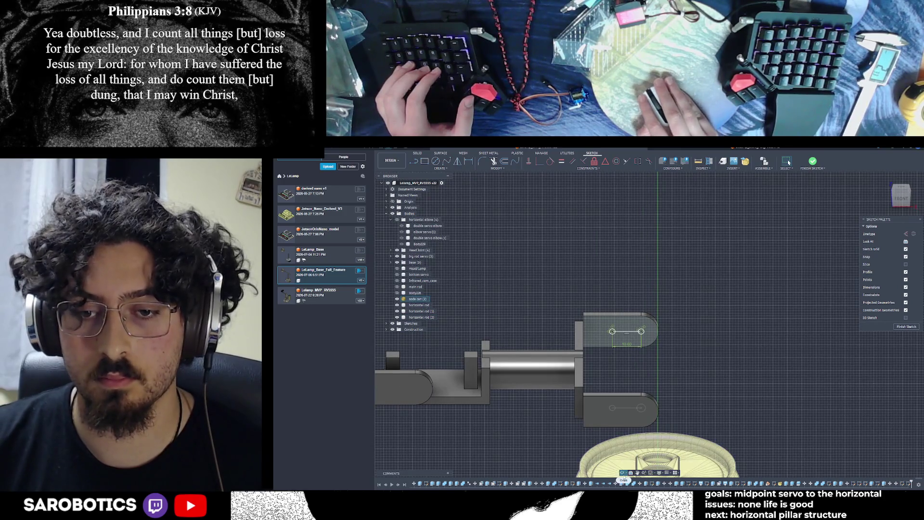
{"action": "key", "text": "F6"}
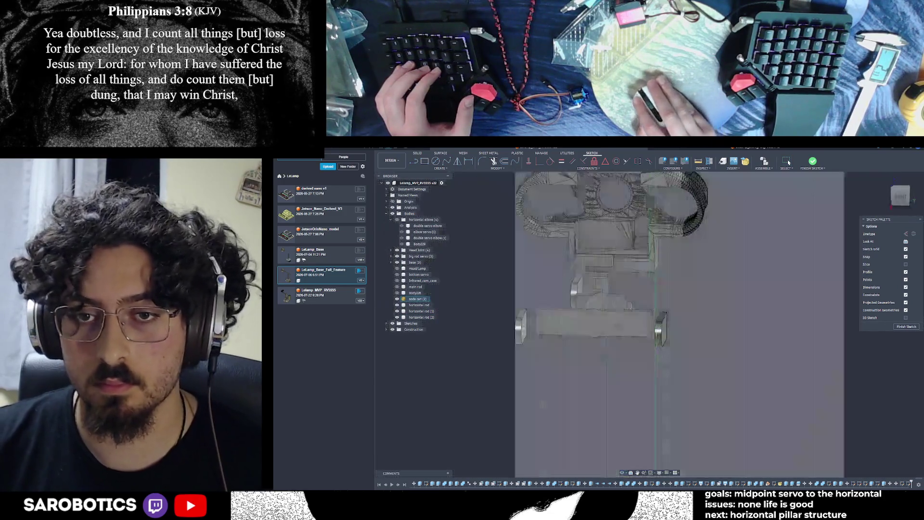
{"action": "key", "text": "F6"}
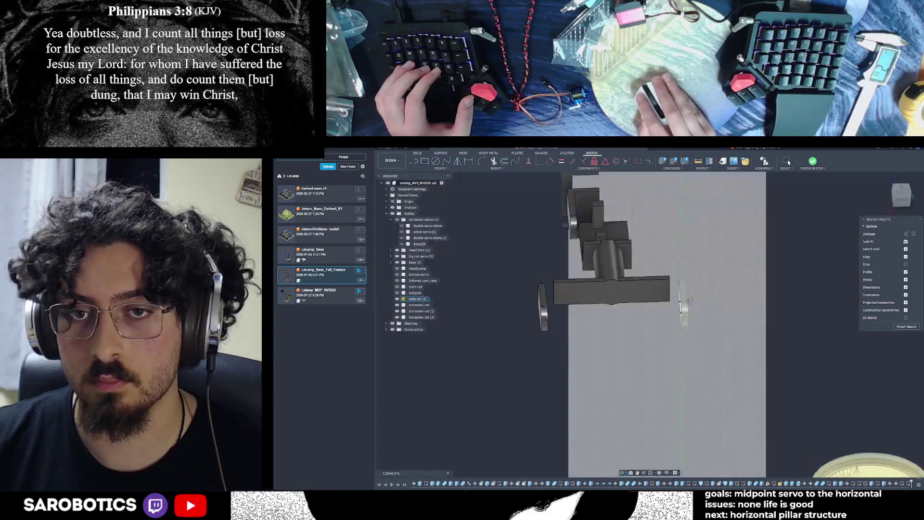
{"action": "key", "text": "F6"}
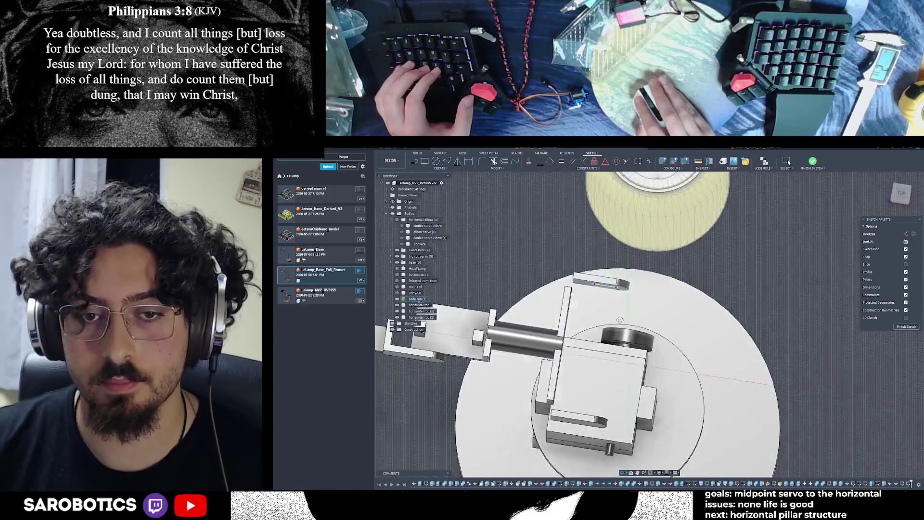
{"action": "key", "text": "F6"}
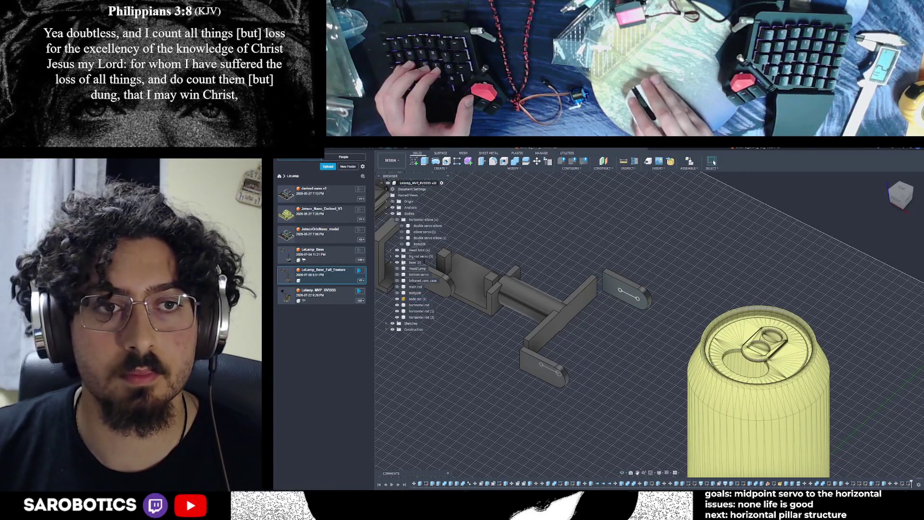
{"action": "left_click", "coordinate": [402, 225]}
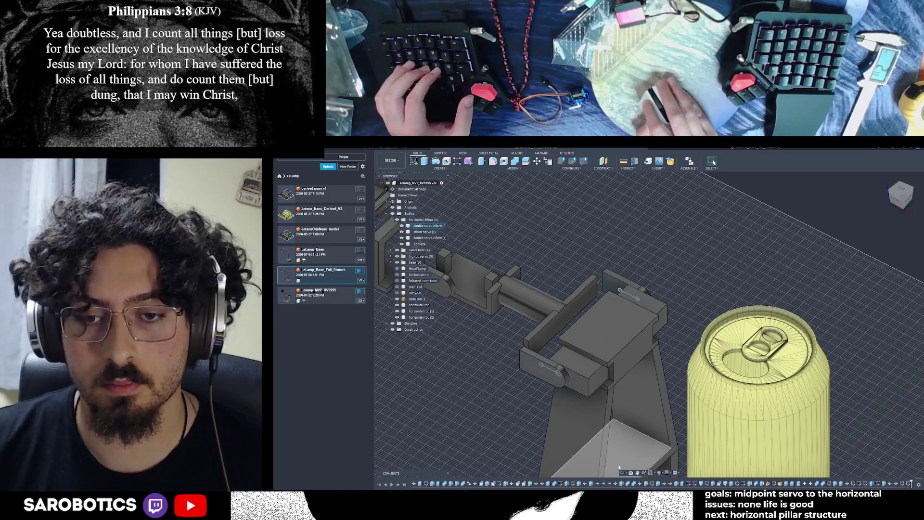
{"action": "middle_click_drag", "start_coordinate": [714, 162], "coordinate": [714, 163], "text": "shift"}
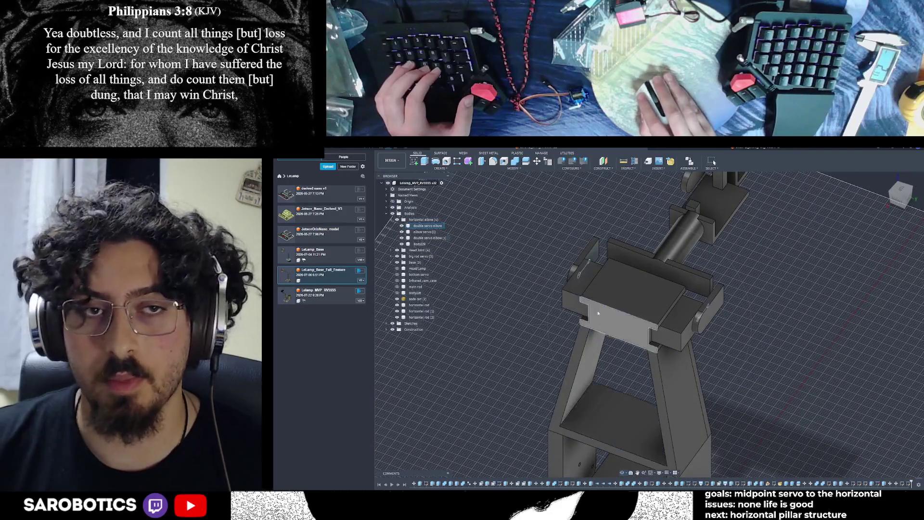
{"action": "left_click", "coordinate": [402, 226]}
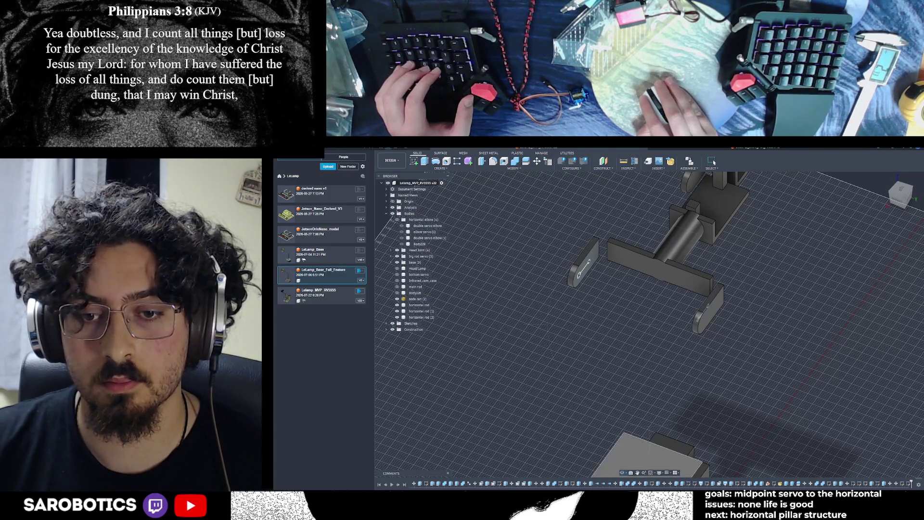
{"action": "scroll", "coordinate": [585, 263], "scroll_direction": "up", "scroll_amount": 10}
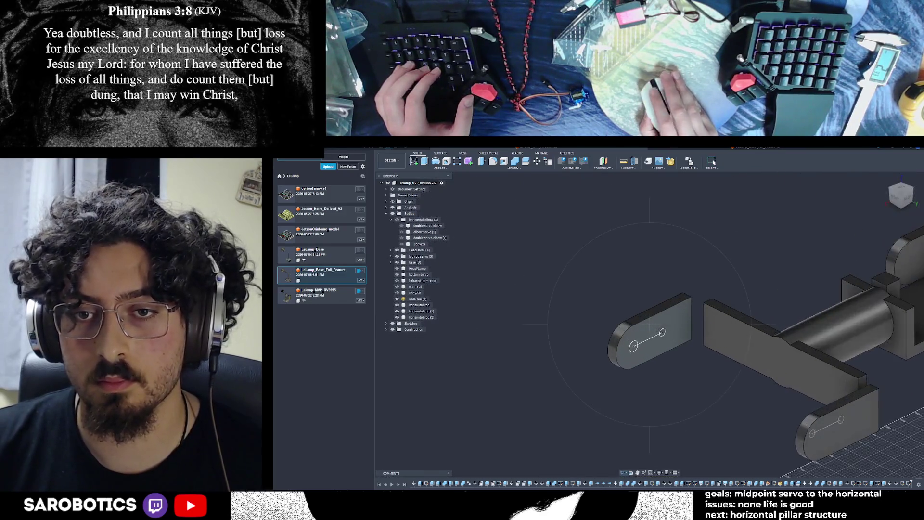
Extrude-cut the right circle profile on the plate.
{"action": "key", "text": "e"}
{"action": "left_click", "coordinate": [666, 337]}
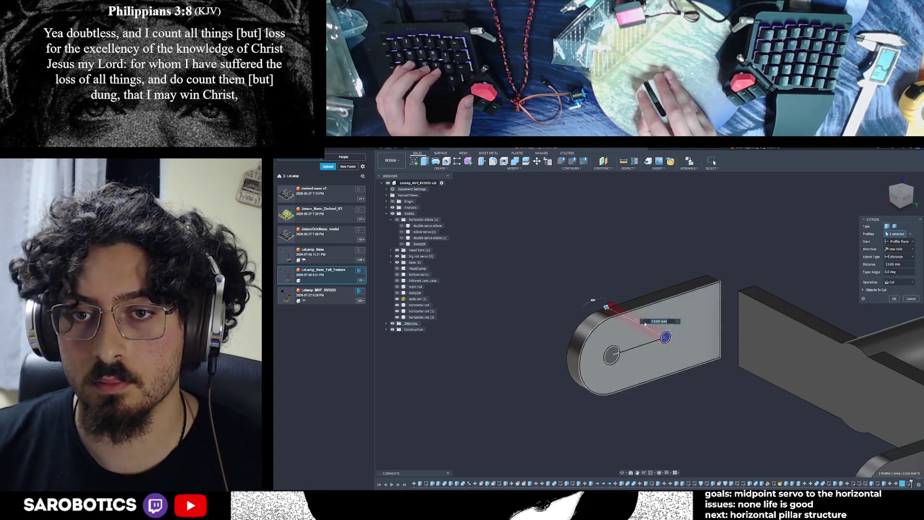
{"action": "left_click", "coordinate": [894, 299]}
{"action": "scroll", "coordinate": [737, 387], "scroll_direction": "down", "scroll_amount": 2}
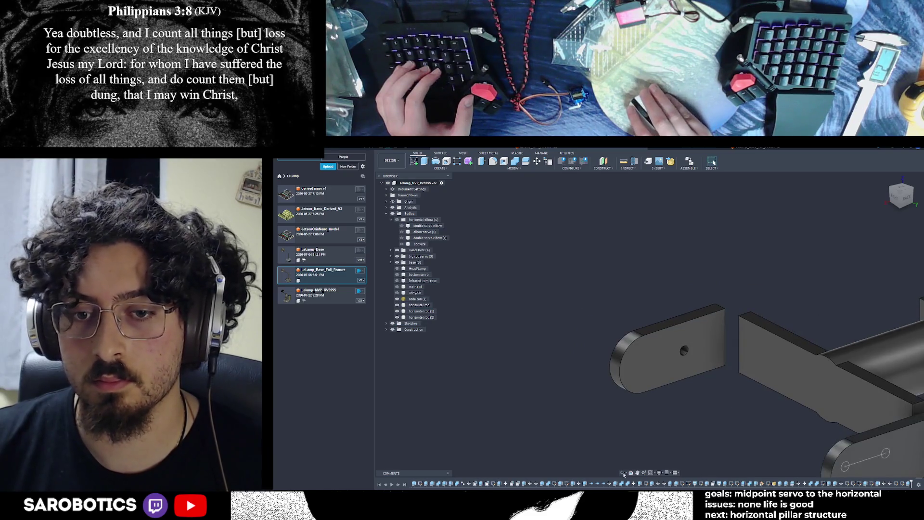
Cut a hole through the bracket at the left circle profile.
{"action": "middle_click_drag", "start_coordinate": [737, 388], "coordinate": [750, 327]}
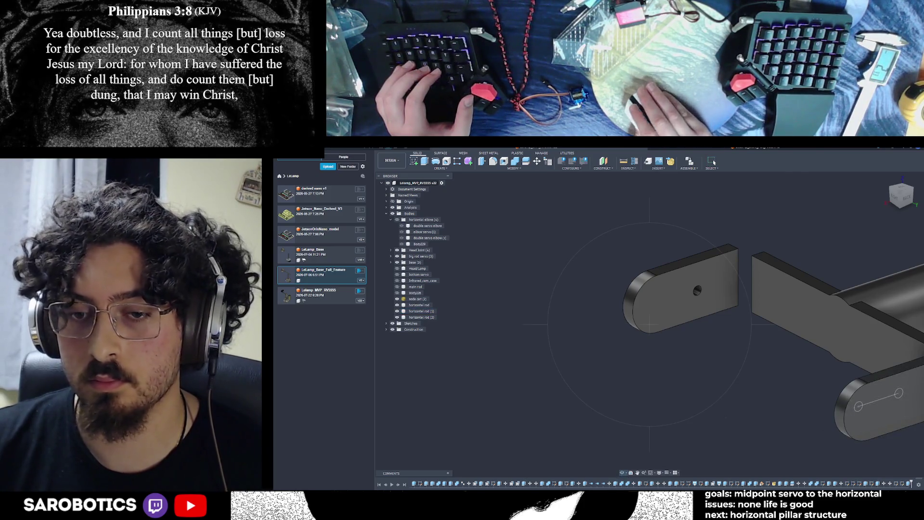
{"action": "scroll", "coordinate": [770, 406], "scroll_direction": "down", "scroll_amount": 3}
{"action": "middle_click_drag", "start_coordinate": [831, 402], "coordinate": [683, 385], "text": "shift"}
{"action": "scroll", "coordinate": [641, 347], "scroll_direction": "up", "scroll_amount": 5}
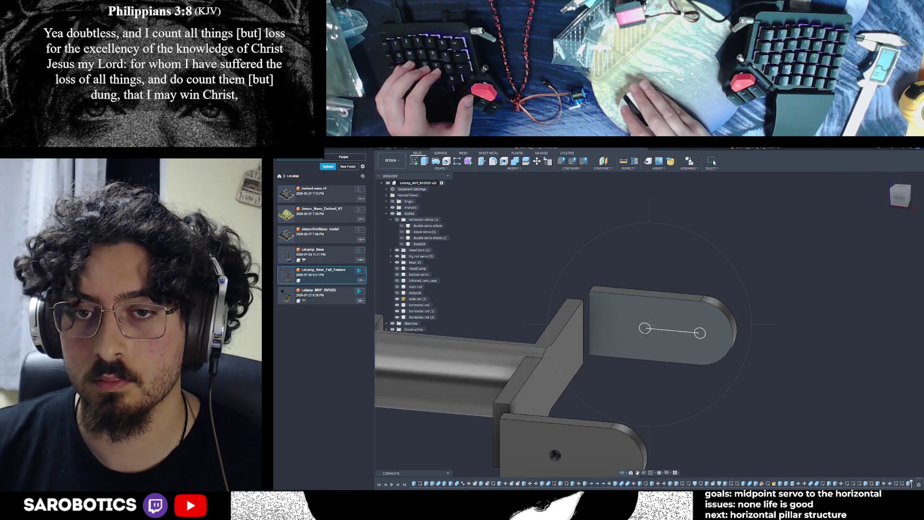
{"action": "right_click", "coordinate": [665, 330]}
{"action": "left_click", "coordinate": [688, 330]}
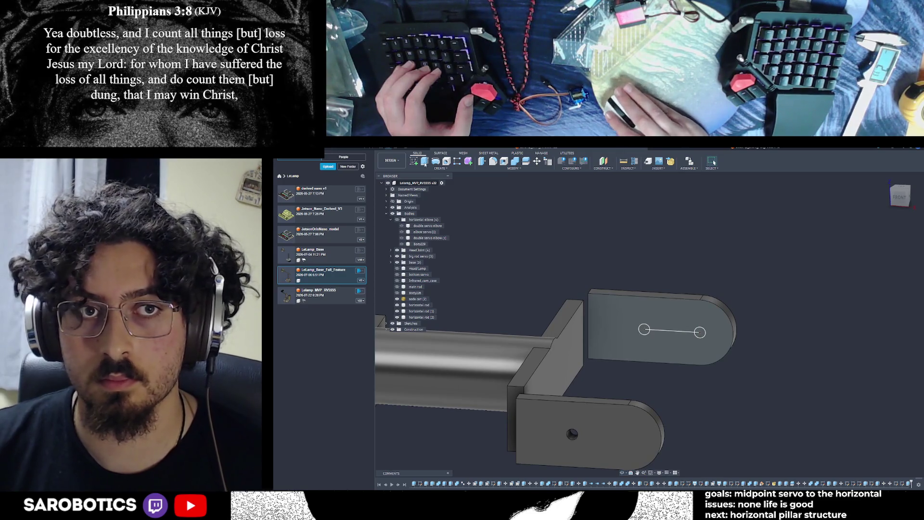
{"action": "left_click", "coordinate": [425, 163]}
{"action": "left_click", "coordinate": [644, 330]}
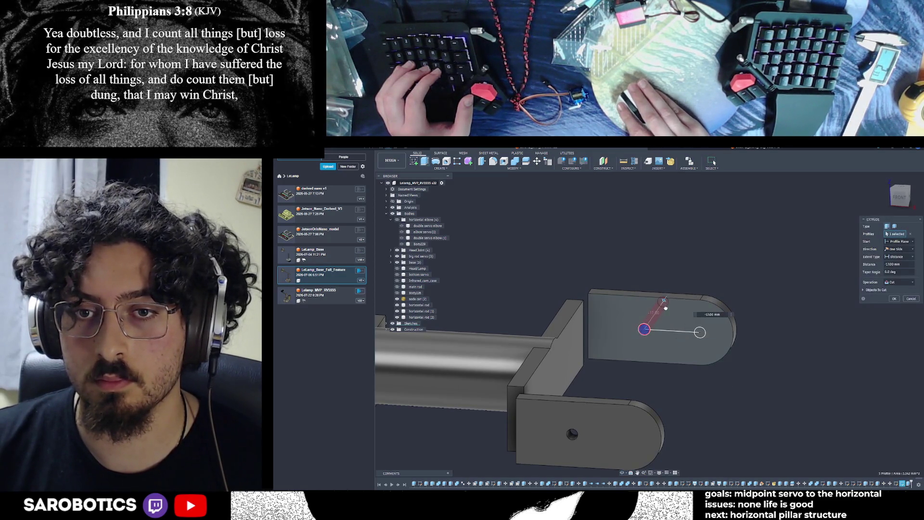
{"action": "left_click", "coordinate": [893, 298]}
{"action": "scroll", "coordinate": [656, 449], "scroll_direction": "down", "scroll_amount": 5}
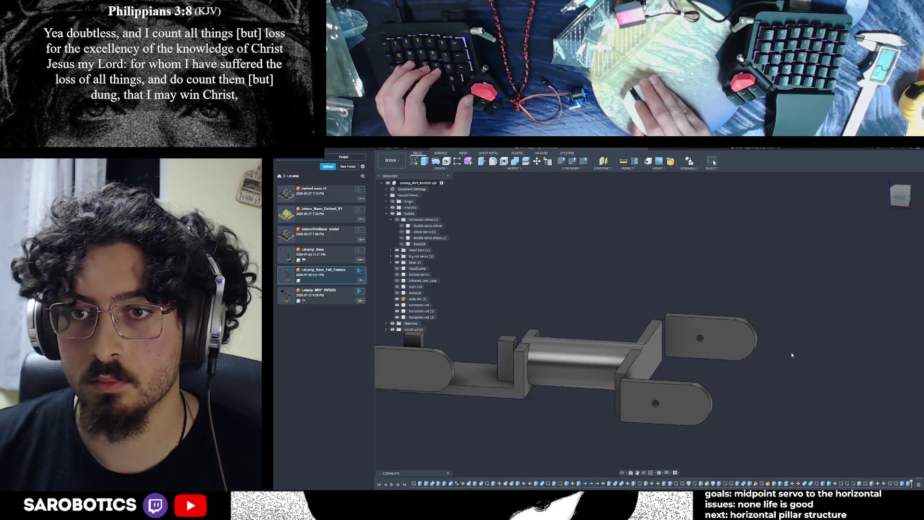
{"action": "mouse_move", "coordinate": [654, 366]}
{"action": "middle_mouse_down", "text": "shift"}
{"action": "mouse_move", "coordinate": [520, 375]}
{"action": "mouse_move", "coordinate": [510, 370]}
{"action": "mouse_move", "coordinate": [520, 313]}
{"action": "mouse_move", "coordinate": [525, 333]}
{"action": "middle_mouse_up", "text": "shift"}
{"action": "scroll", "coordinate": [674, 279], "scroll_direction": "down", "scroll_amount": 6}
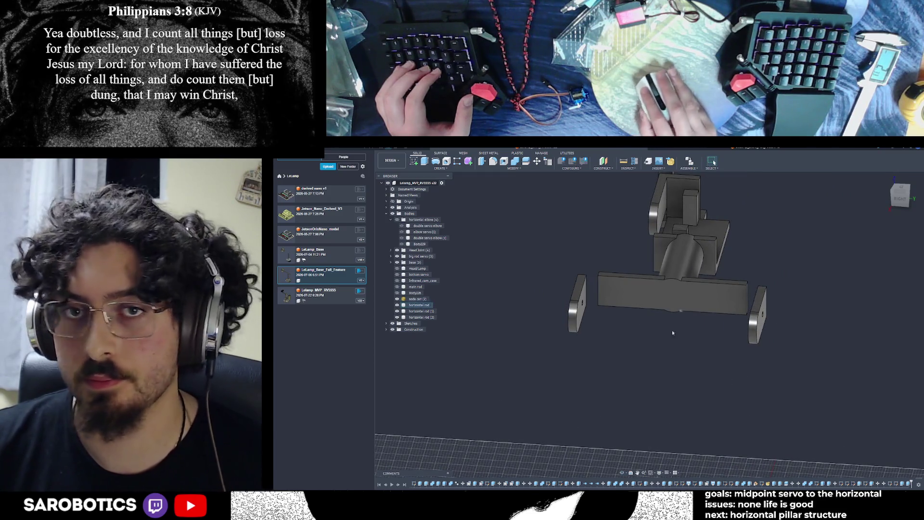
{"action": "left_click", "coordinate": [899, 206]}
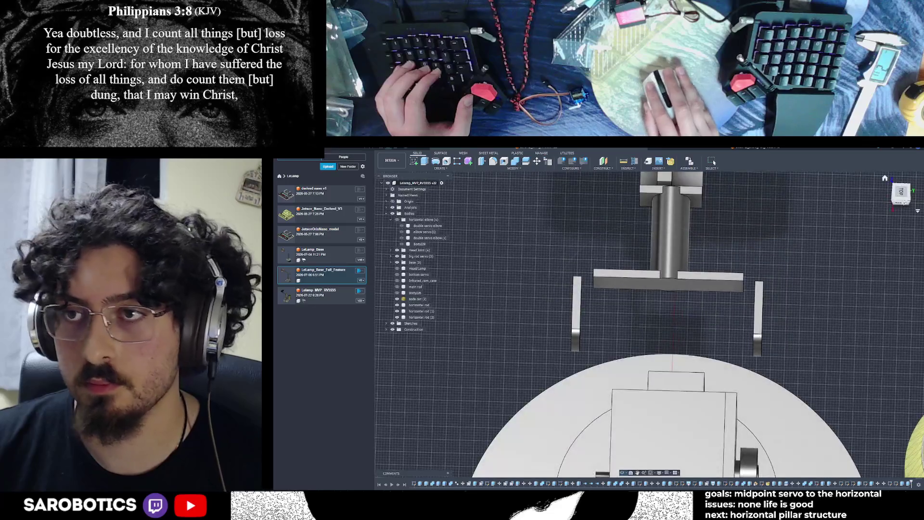
{"action": "key", "text": "Home"}
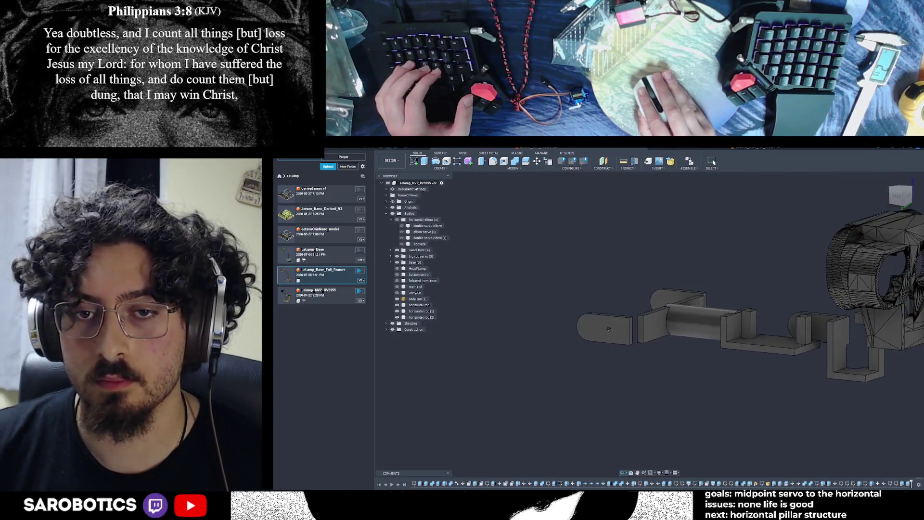
{"action": "scroll", "coordinate": [649, 327], "scroll_direction": "up", "scroll_amount": 3}
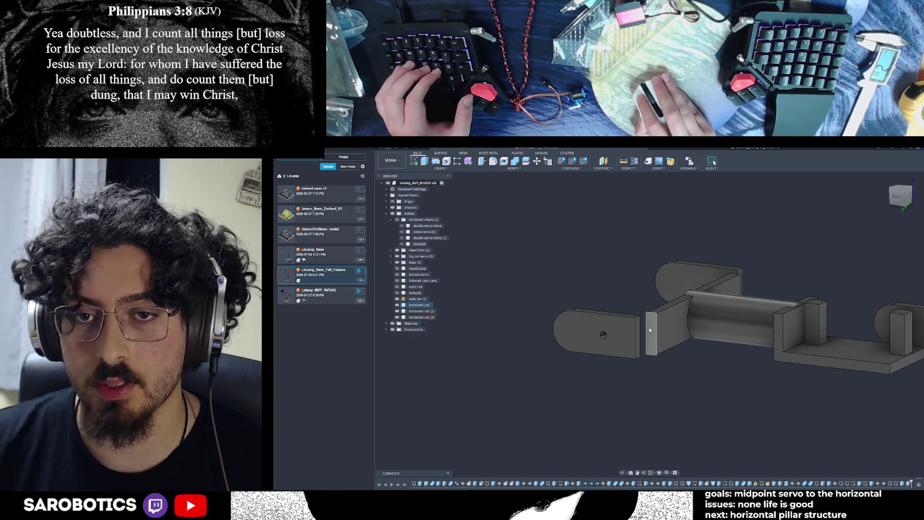
{"action": "scroll", "coordinate": [589, 424], "scroll_direction": "down", "scroll_amount": 3}
{"action": "middle_click_drag", "start_coordinate": [714, 162], "coordinate": [714, 162], "text": "shift"}
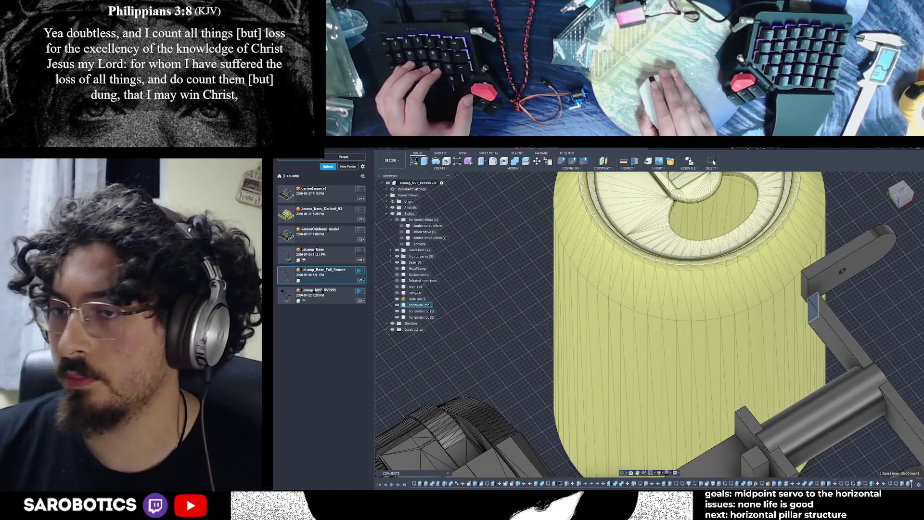
{"action": "left_click", "coordinate": [626, 458]}
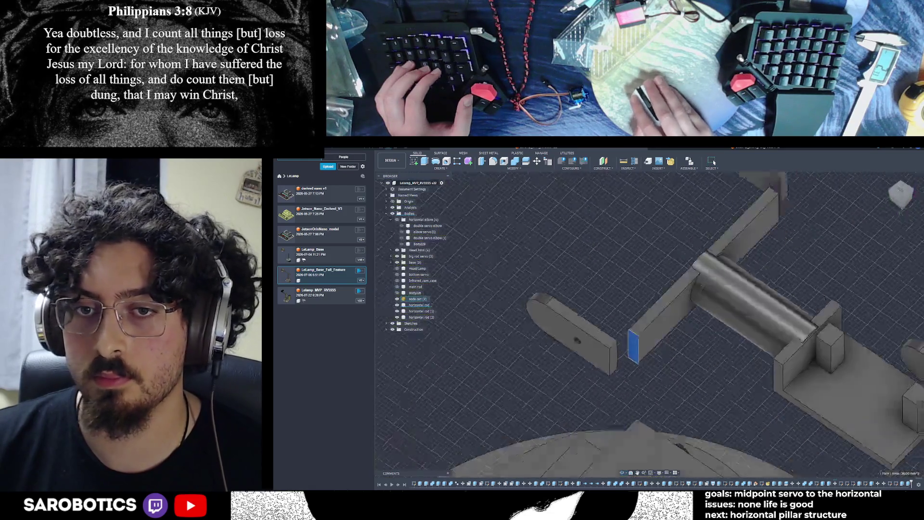
{"action": "left_click", "coordinate": [474, 217]}
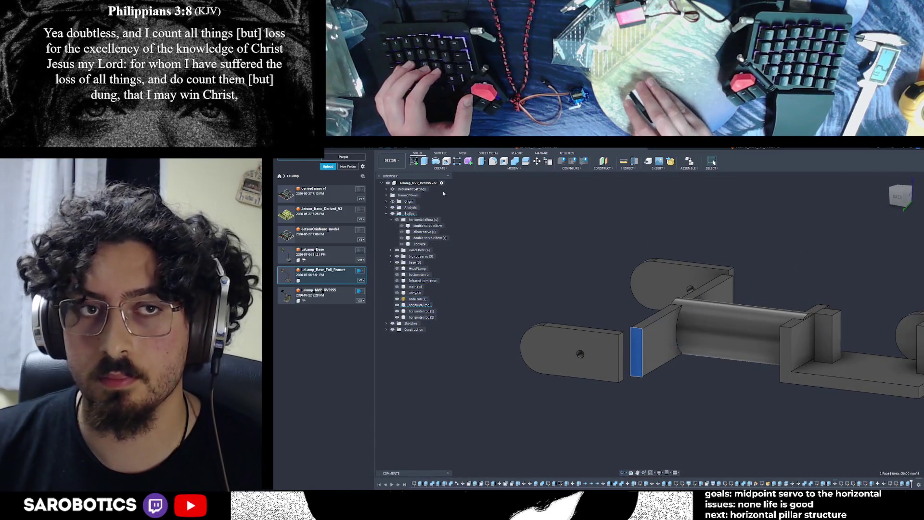
Extrude one rod end face out 5 mm with Join, merging it into the neighbouring part.
{"action": "key", "text": "e"}
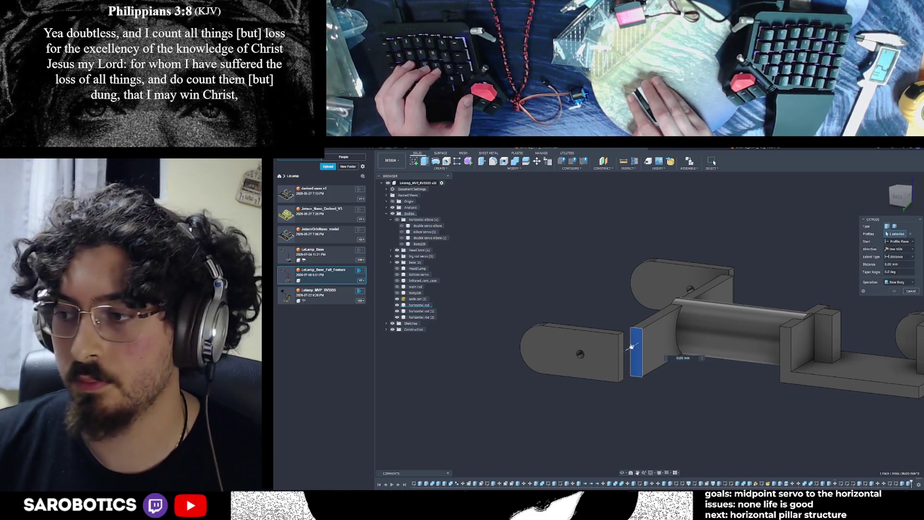
{"action": "left_click_drag", "start_coordinate": [632, 347], "coordinate": [623, 351]}
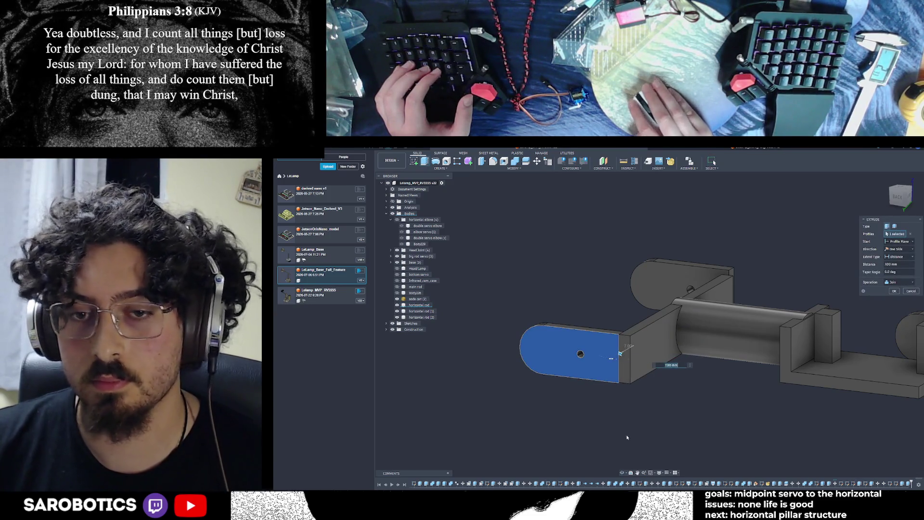
{"action": "mouse_move", "coordinate": [621, 353]}
{"action": "middle_mouse_down", "text": "shift"}
{"action": "mouse_move", "coordinate": [635, 397]}
{"action": "mouse_move", "coordinate": [845, 241]}
{"action": "middle_mouse_up", "text": "shift"}
{"action": "left_click", "coordinate": [895, 198]}
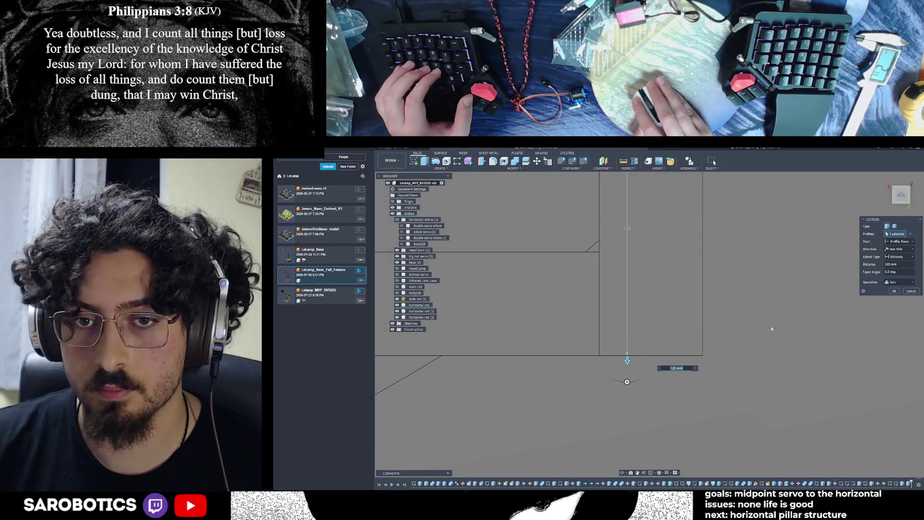
{"action": "key", "text": "Escape"}
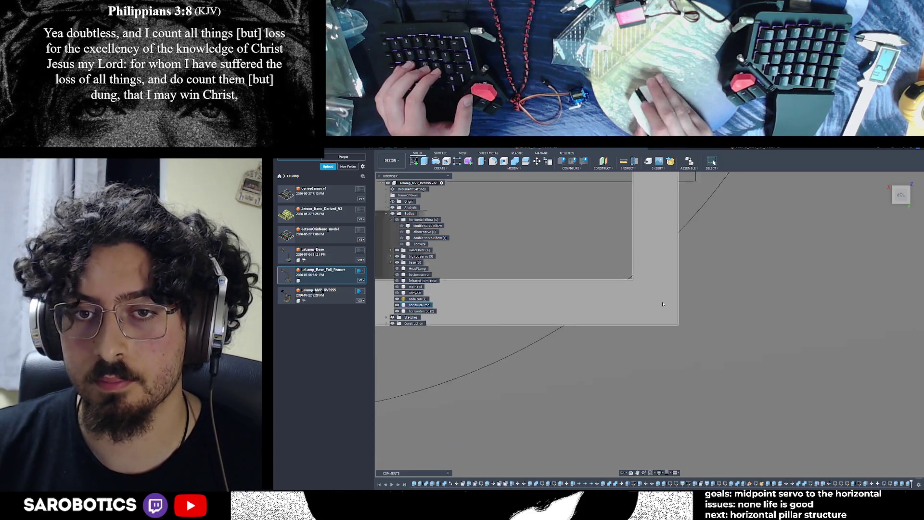
{"action": "scroll", "coordinate": [655, 289], "scroll_direction": "down", "scroll_amount": 5}
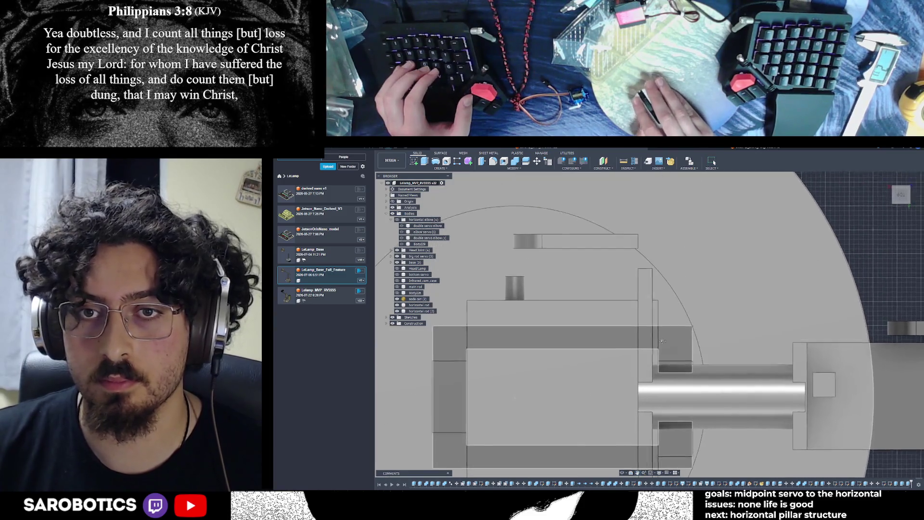
{"action": "scroll", "coordinate": [652, 267], "scroll_direction": "down", "scroll_amount": 3}
{"action": "scroll", "coordinate": [561, 206], "scroll_direction": "up", "scroll_amount": 5}
Extend the other rod end face with Join until it meets the adjoining part.
{"action": "key", "text": "e"}
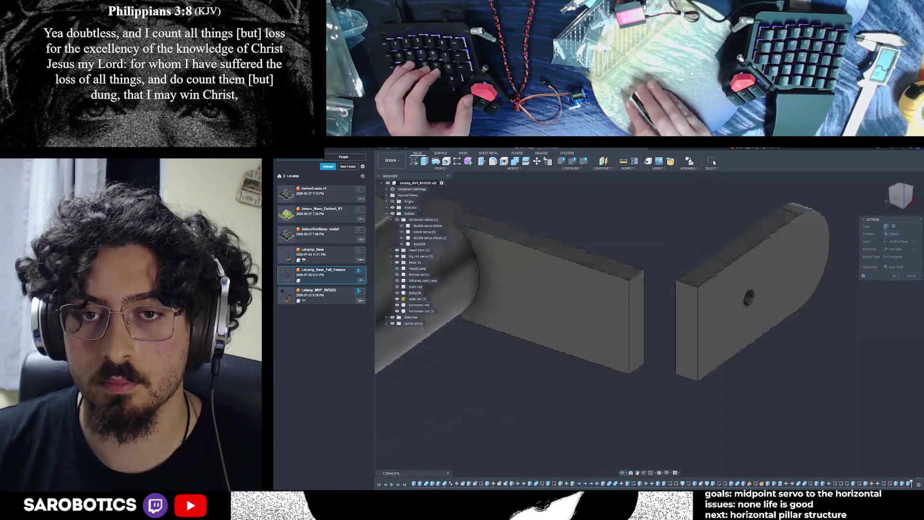
{"action": "left_click", "coordinate": [645, 312]}
{"action": "left_click_drag", "start_coordinate": [649, 312], "coordinate": [685, 329]}
{"action": "key", "text": "ctrl+shift+t"}
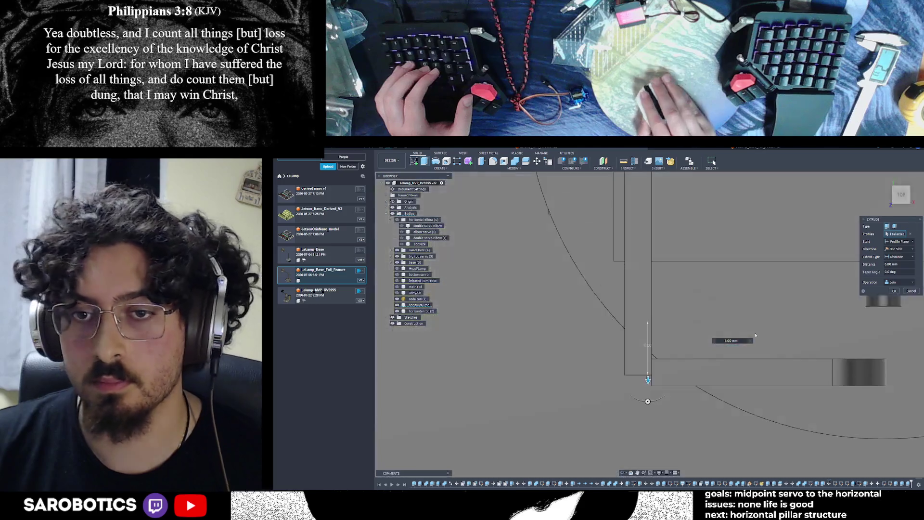
{"action": "mouse_move", "coordinate": [648, 379]}
{"action": "left_mouse_down"}
{"action": "mouse_move", "coordinate": [647, 394]}
{"action": "mouse_move", "coordinate": [640, 385]}
{"action": "left_mouse_up"}
{"action": "scroll", "coordinate": [650, 394], "scroll_direction": "up", "scroll_amount": 3}
{"action": "scroll", "coordinate": [650, 394], "scroll_direction": "up", "scroll_amount": 2}
{"action": "scroll", "coordinate": [848, 293], "scroll_direction": "down", "scroll_amount": 5}
{"action": "left_click", "coordinate": [897, 291]}
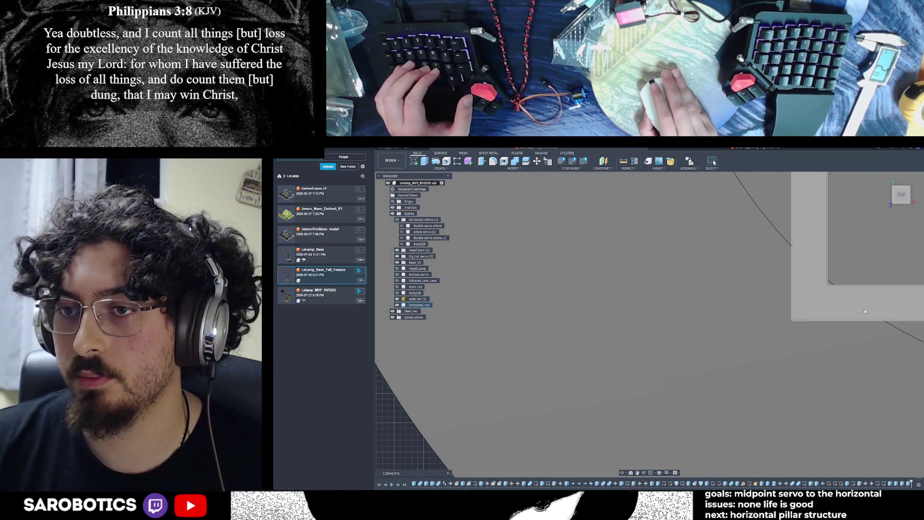
{"action": "mouse_move", "coordinate": [839, 313]}
{"action": "middle_mouse_down", "text": "shift"}
{"action": "mouse_move", "coordinate": [767, 324]}
{"action": "mouse_move", "coordinate": [788, 280]}
{"action": "mouse_move", "coordinate": [691, 194]}
{"action": "mouse_move", "coordinate": [675, 328]}
{"action": "middle_mouse_up", "text": "shift"}
{"action": "scroll", "coordinate": [788, 281], "scroll_direction": "down", "scroll_amount": 10}
{"action": "right_click", "coordinate": [674, 328]}
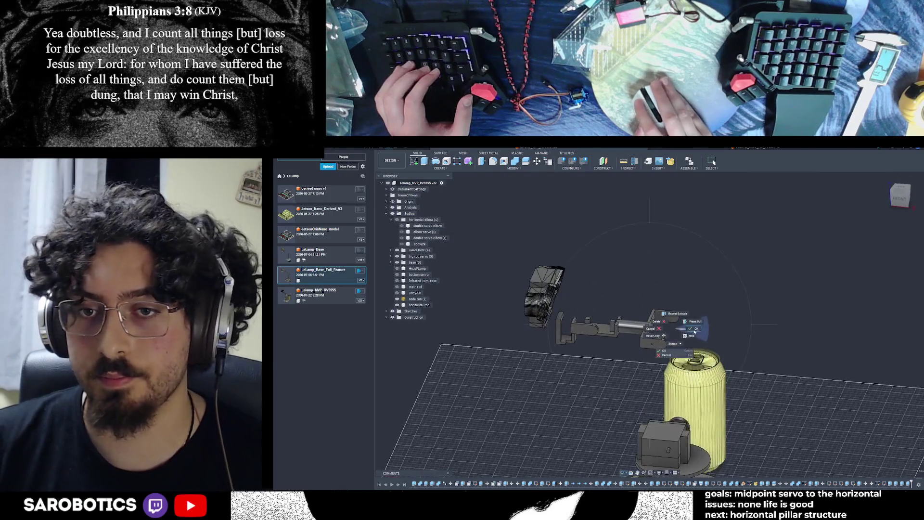
Unhide the horizontal elbow bodies and orbit to inspect the pillar and extended arm.
{"action": "left_click", "coordinate": [694, 331]}
{"action": "left_click", "coordinate": [398, 220]}
{"action": "mouse_move", "coordinate": [578, 366]}
{"action": "middle_mouse_down", "text": "shift"}
{"action": "mouse_move", "coordinate": [643, 418]}
{"action": "mouse_move", "coordinate": [623, 404]}
{"action": "mouse_move", "coordinate": [621, 433]}
{"action": "mouse_move", "coordinate": [597, 436]}
{"action": "mouse_move", "coordinate": [602, 414]}
{"action": "mouse_move", "coordinate": [631, 443]}
{"action": "mouse_move", "coordinate": [634, 404]}
{"action": "mouse_move", "coordinate": [642, 404]}
{"action": "middle_mouse_up", "text": "shift"}
{"action": "mouse_move", "coordinate": [610, 263]}
{"action": "middle_mouse_down", "text": "shift"}
{"action": "mouse_move", "coordinate": [691, 378]}
{"action": "mouse_move", "coordinate": [695, 337]}
{"action": "middle_mouse_up", "text": "shift"}
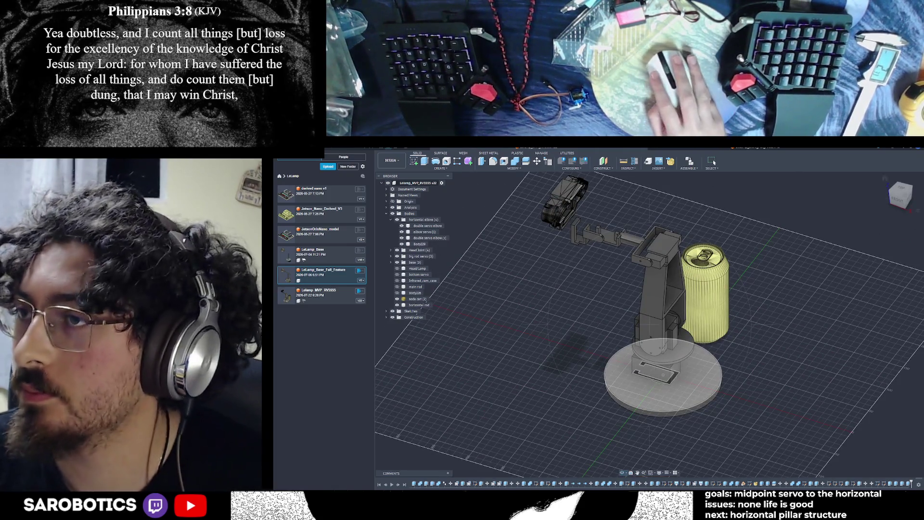
{"action": "mouse_move", "coordinate": [696, 337]}
{"action": "middle_mouse_down", "text": "shift"}
{"action": "mouse_move", "coordinate": [708, 284]}
{"action": "mouse_move", "coordinate": [737, 346]}
{"action": "middle_mouse_up", "text": "shift"}
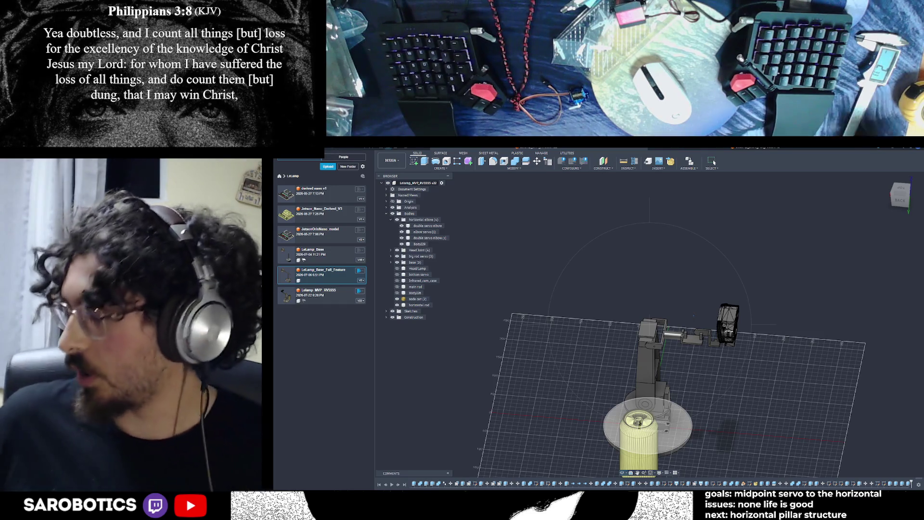
{"action": "mouse_move", "coordinate": [693, 407]}
{"action": "middle_mouse_down", "text": "shift"}
{"action": "mouse_move", "coordinate": [708, 408]}
{"action": "mouse_move", "coordinate": [679, 366]}
{"action": "mouse_move", "coordinate": [693, 371]}
{"action": "mouse_move", "coordinate": [684, 337]}
{"action": "mouse_move", "coordinate": [708, 376]}
{"action": "mouse_move", "coordinate": [698, 337]}
{"action": "mouse_move", "coordinate": [706, 381]}
{"action": "mouse_move", "coordinate": [713, 376]}
{"action": "mouse_move", "coordinate": [664, 366]}
{"action": "mouse_move", "coordinate": [660, 347]}
{"action": "mouse_move", "coordinate": [693, 366]}
{"action": "mouse_move", "coordinate": [689, 313]}
{"action": "middle_mouse_up", "text": "shift"}
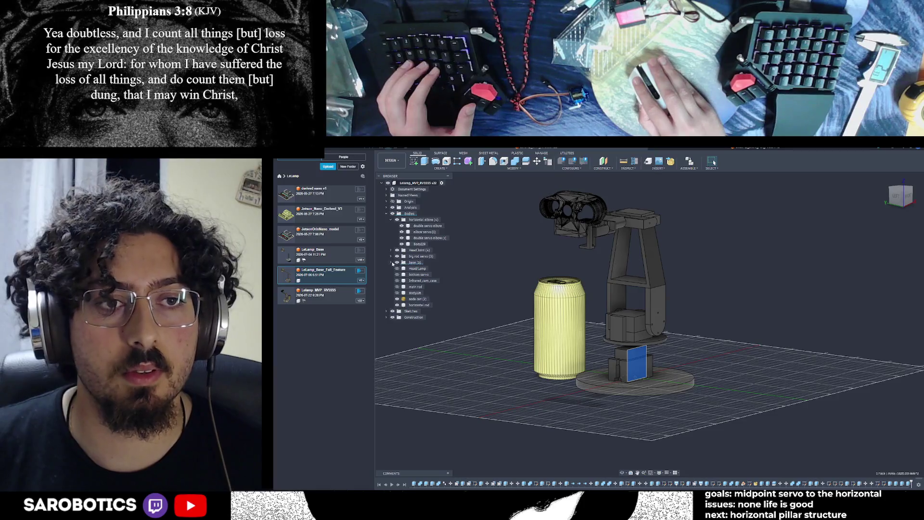
Expand the base and big rod servo groups, show the base cover, and locate Body229 in the model.
{"action": "left_click", "coordinate": [391, 262]}
{"action": "left_click", "coordinate": [402, 280]}
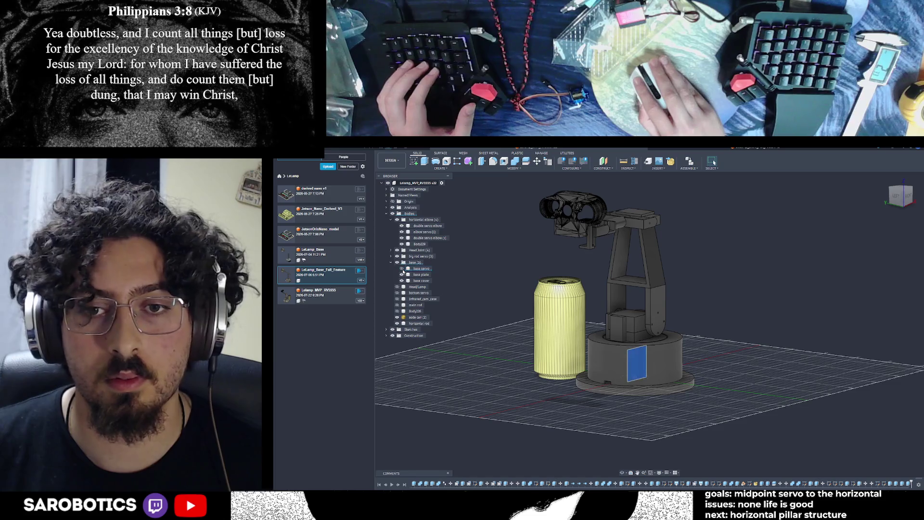
{"action": "left_click", "coordinate": [640, 328]}
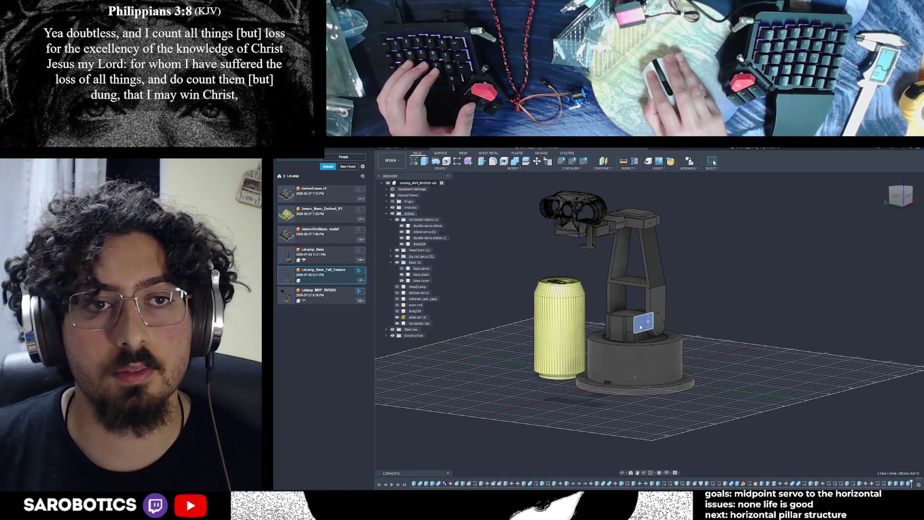
{"action": "left_click", "coordinate": [391, 257]}
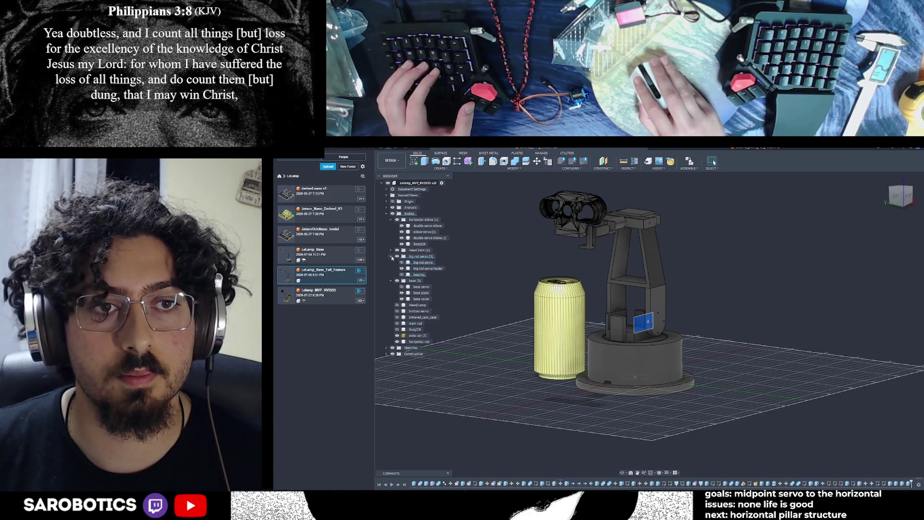
{"action": "left_click", "coordinate": [390, 257]}
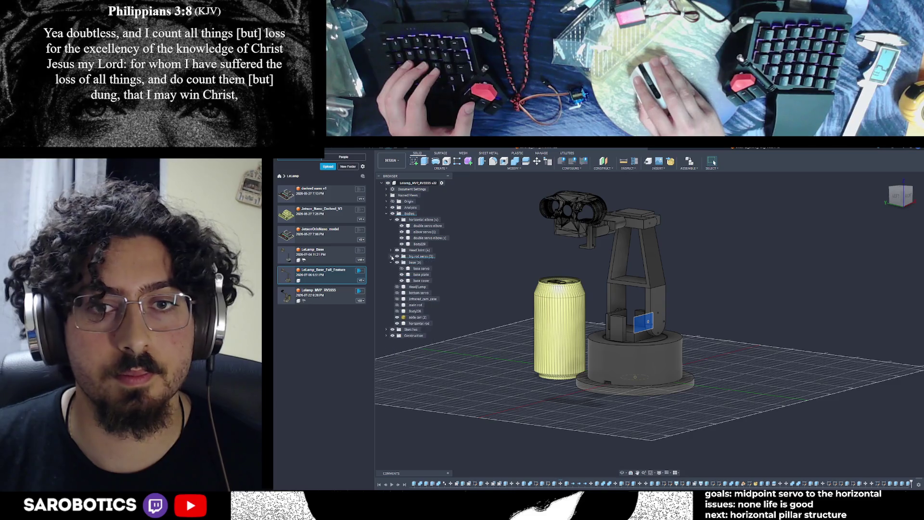
{"action": "left_click", "coordinate": [642, 215]}
{"action": "scroll", "coordinate": [619, 413], "scroll_direction": "down", "scroll_amount": 2}
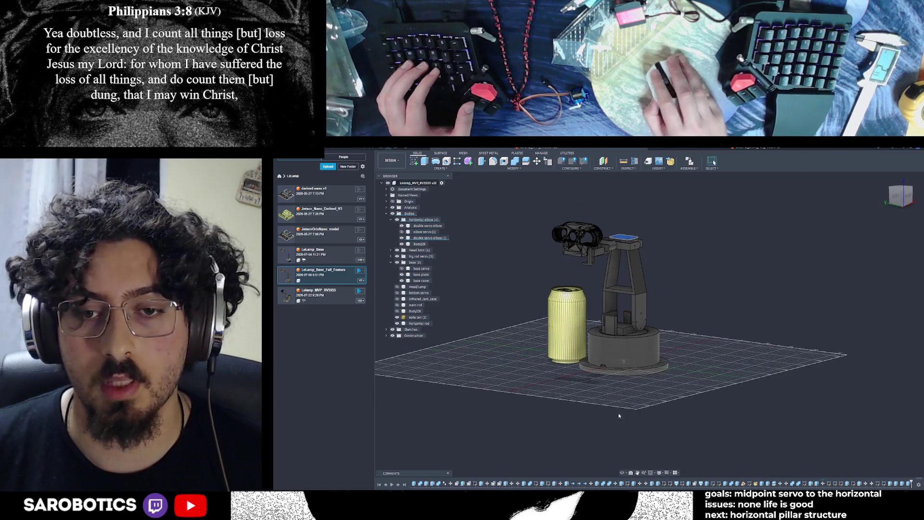
{"action": "left_click", "coordinate": [624, 474]}
{"action": "left_click_drag", "start_coordinate": [626, 361], "coordinate": [722, 342]}
{"action": "scroll", "coordinate": [619, 312], "scroll_direction": "up", "scroll_amount": 3}
{"action": "left_click", "coordinate": [424, 245]}
{"action": "key", "text": "Escape"}
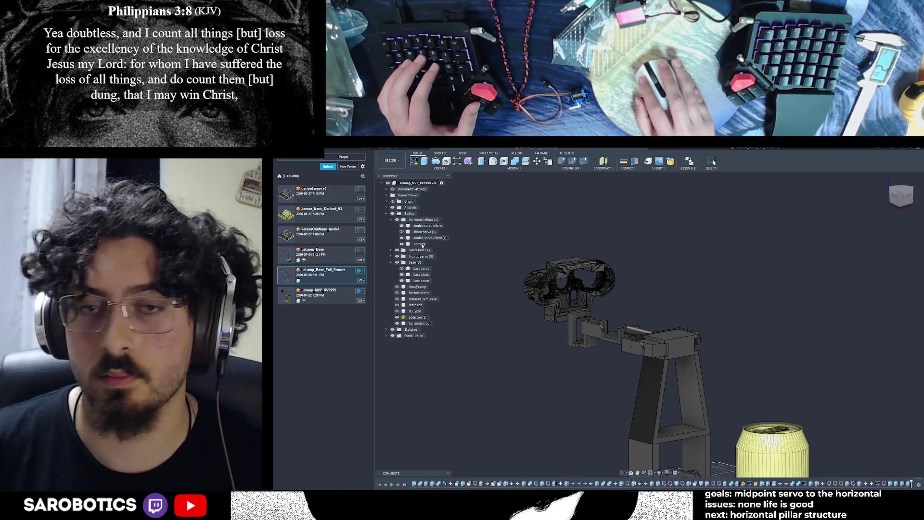
Start a sketch on the side plane and exit it without drawing anything.
{"action": "key", "text": "l"}
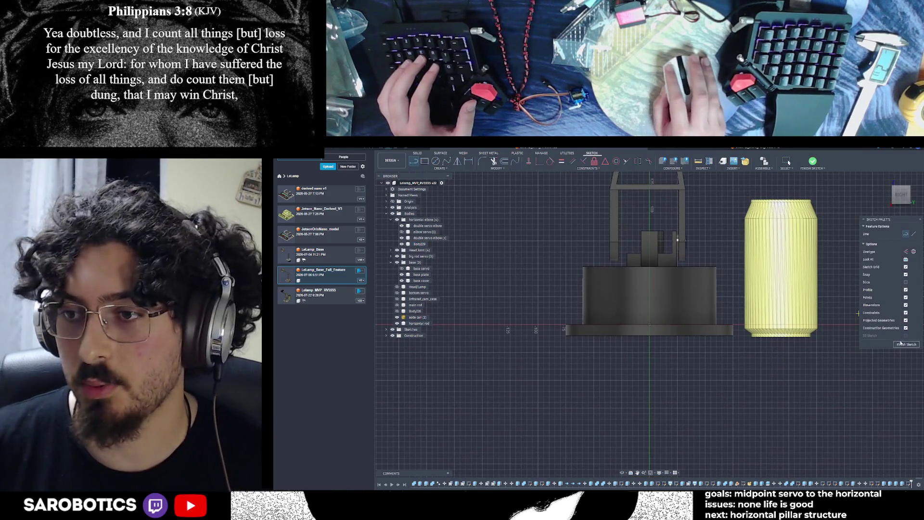
{"action": "left_click", "coordinate": [907, 345]}
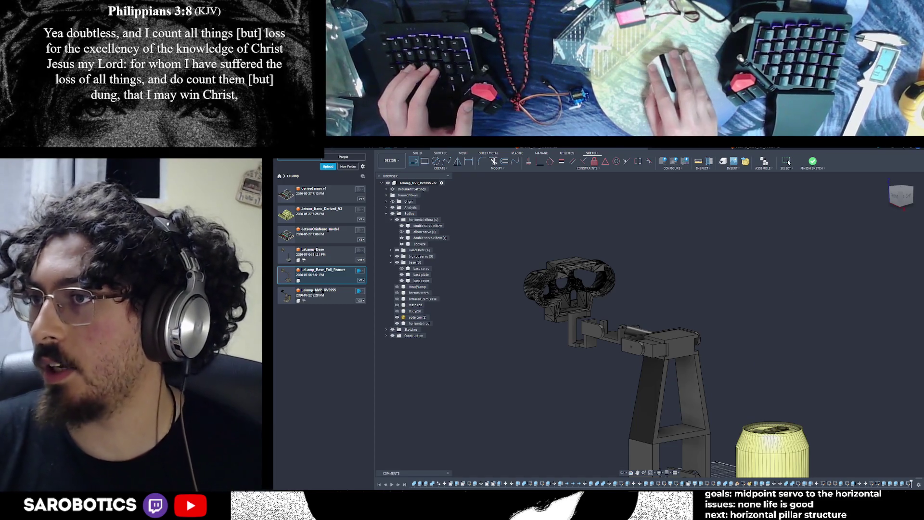
{"action": "right_click", "coordinate": [669, 362]}
{"action": "left_click", "coordinate": [520, 312]}
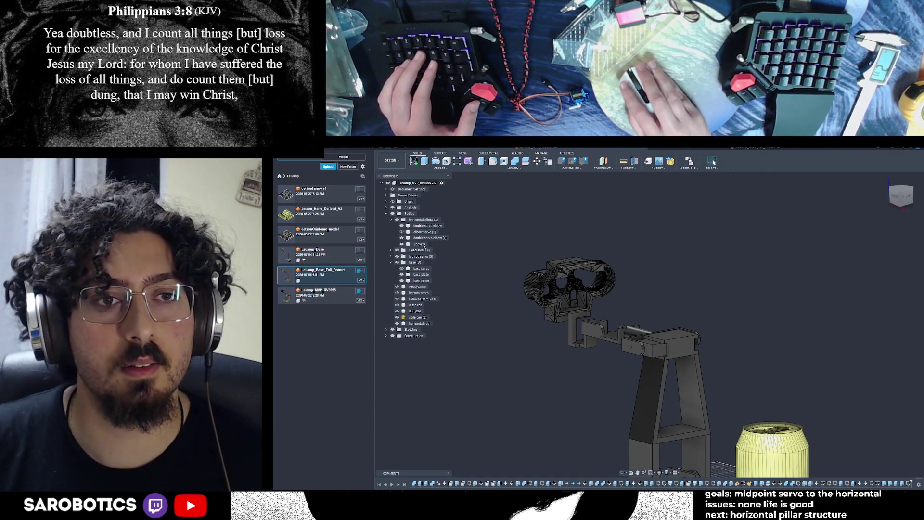
Rename Body229 in the browser to 'elbow servo 2'.
{"action": "right_click", "coordinate": [424, 245]}
{"action": "left_click", "coordinate": [449, 334]}
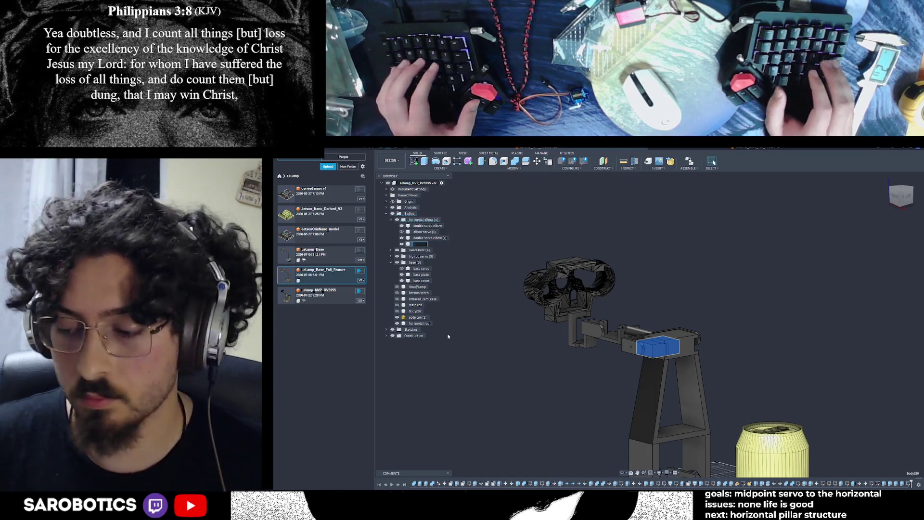
{"action": "type", "text": "elbow servo"}
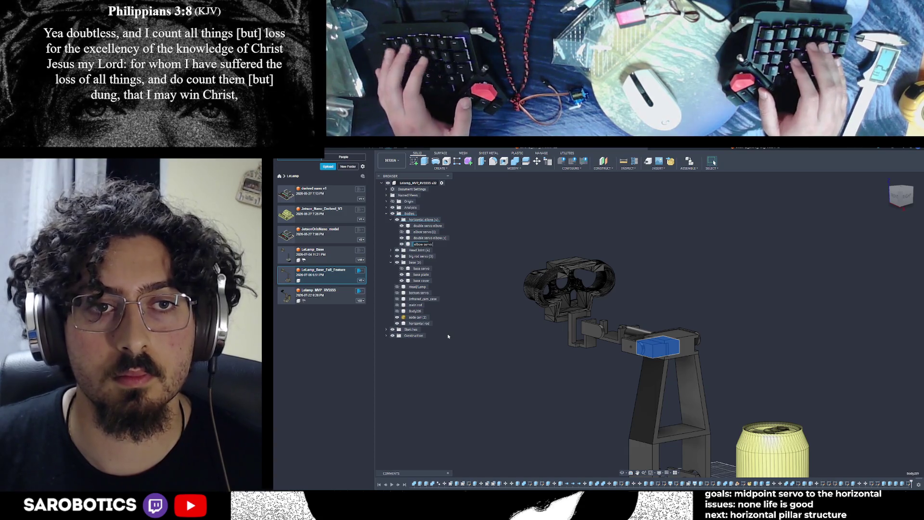
{"action": "type", "text": " 2"}
{"action": "left_click", "coordinate": [484, 334]}
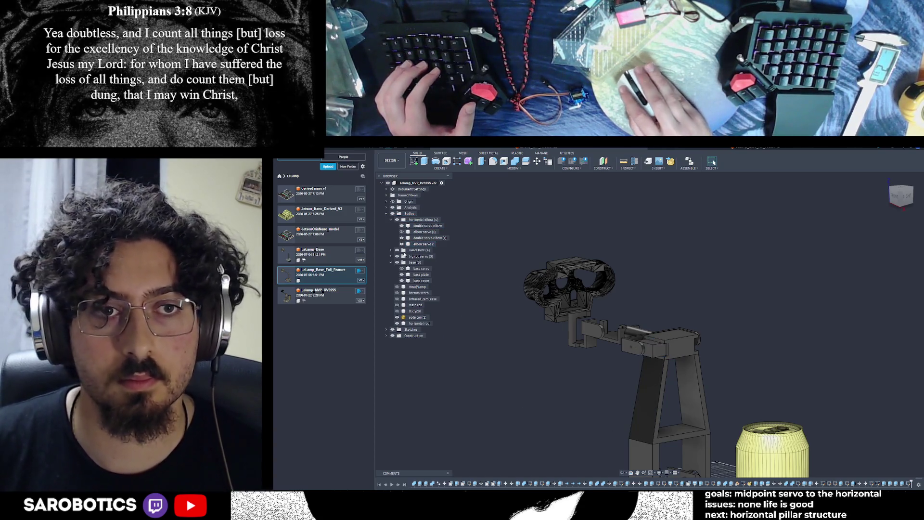
{"action": "middle_click_drag", "start_coordinate": [578, 405], "coordinate": [563, 406], "text": "shift"}
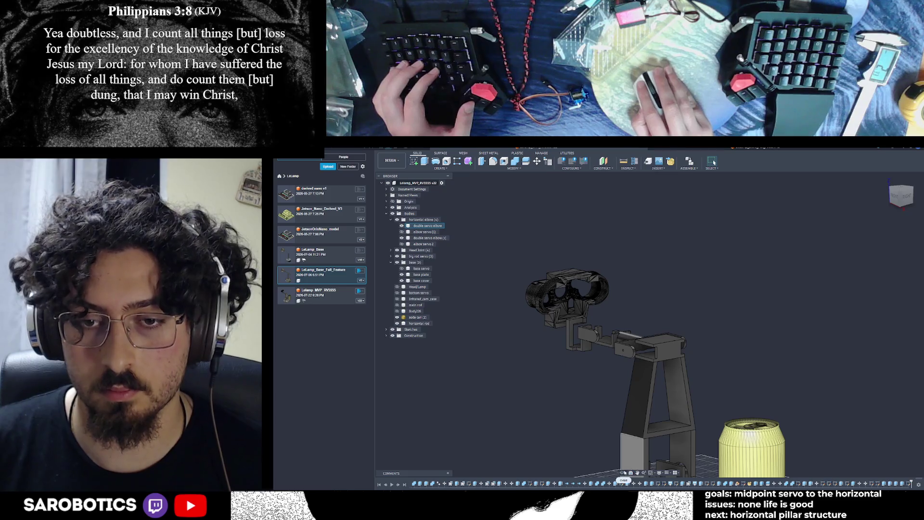
Orbit the arm to inspect the elbow and lamp from top, side and oblique angles.
{"action": "mouse_move", "coordinate": [664, 415]}
{"action": "middle_mouse_down", "text": "shift"}
{"action": "mouse_move", "coordinate": [693, 400]}
{"action": "mouse_move", "coordinate": [703, 376]}
{"action": "mouse_move", "coordinate": [682, 415]}
{"action": "mouse_move", "coordinate": [689, 366]}
{"action": "mouse_move", "coordinate": [664, 366]}
{"action": "mouse_move", "coordinate": [694, 361]}
{"action": "mouse_move", "coordinate": [693, 381]}
{"action": "mouse_move", "coordinate": [689, 366]}
{"action": "mouse_move", "coordinate": [674, 404]}
{"action": "mouse_move", "coordinate": [684, 399]}
{"action": "mouse_move", "coordinate": [675, 394]}
{"action": "mouse_move", "coordinate": [703, 380]}
{"action": "mouse_move", "coordinate": [683, 356]}
{"action": "mouse_move", "coordinate": [717, 294]}
{"action": "middle_mouse_up", "text": "shift"}
{"action": "middle_click_drag", "start_coordinate": [714, 163], "coordinate": [714, 162], "text": "shift"}
{"action": "mouse_move", "coordinate": [602, 337]}
{"action": "middle_mouse_down", "text": "shift"}
{"action": "mouse_move", "coordinate": [609, 323]}
{"action": "mouse_move", "coordinate": [615, 335]}
{"action": "middle_mouse_up", "text": "shift"}
{"action": "right_click", "coordinate": [610, 323]}
{"action": "middle_click_drag", "start_coordinate": [714, 163], "coordinate": [714, 162], "text": "shift"}
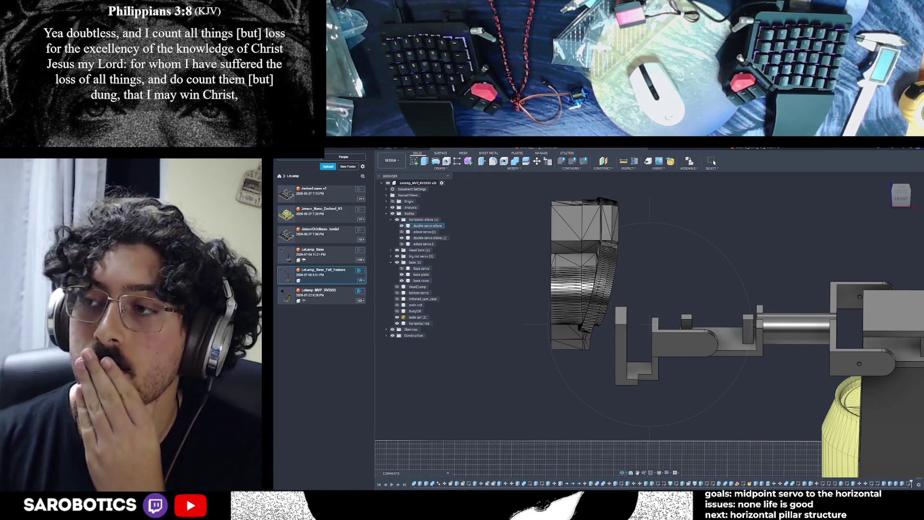
{"action": "middle_click_drag", "start_coordinate": [714, 163], "coordinate": [714, 162], "text": "shift"}
{"action": "middle_click_drag", "start_coordinate": [714, 162], "coordinate": [714, 163], "text": "shift"}
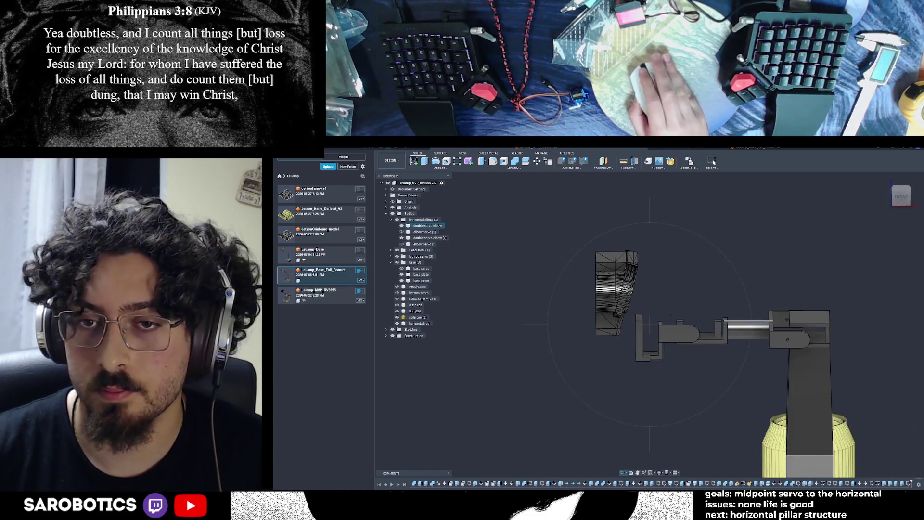
View the arm from behind, settle on a close oblique view, and start moving the lamp head body.
{"action": "mouse_move", "coordinate": [674, 289]}
{"action": "middle_mouse_down", "text": "shift"}
{"action": "mouse_move", "coordinate": [712, 361]}
{"action": "mouse_move", "coordinate": [674, 345]}
{"action": "middle_mouse_up", "text": "shift"}
{"action": "middle_click_drag", "start_coordinate": [714, 163], "coordinate": [714, 163], "text": "shift"}
{"action": "mouse_move", "coordinate": [602, 289]}
{"action": "middle_mouse_down", "text": "shift"}
{"action": "mouse_move", "coordinate": [621, 286]}
{"action": "mouse_move", "coordinate": [626, 258]}
{"action": "mouse_move", "coordinate": [645, 270]}
{"action": "middle_mouse_up", "text": "shift"}
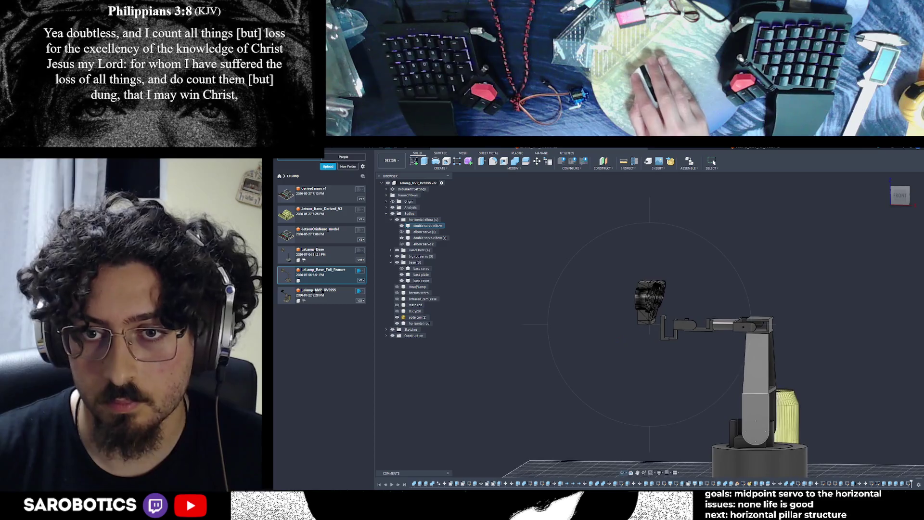
{"action": "mouse_move", "coordinate": [714, 163]}
{"action": "middle_mouse_down", "text": "shift"}
{"action": "mouse_move", "coordinate": [645, 293]}
{"action": "mouse_move", "coordinate": [685, 290]}
{"action": "middle_mouse_up", "text": "shift"}
{"action": "scroll", "coordinate": [686, 289], "scroll_direction": "up", "scroll_amount": 3}
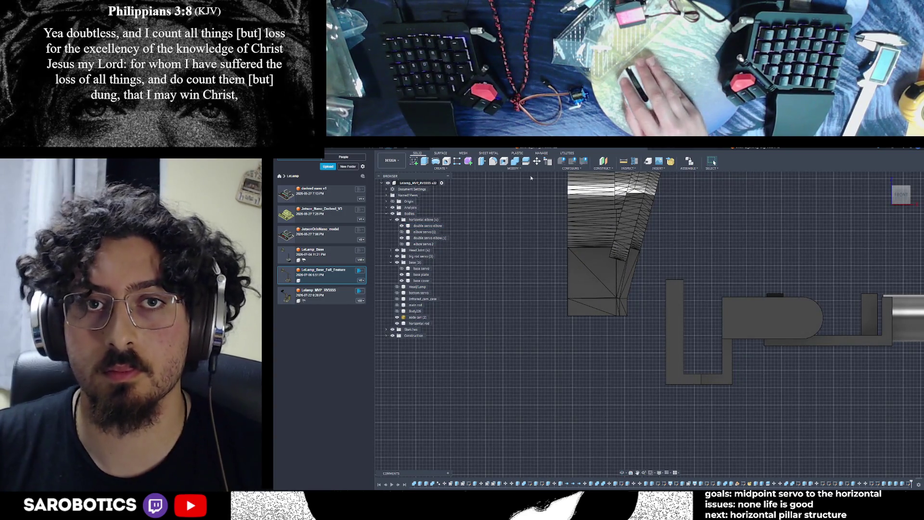
{"action": "key", "text": "m"}
{"action": "left_click", "coordinate": [601, 227]}
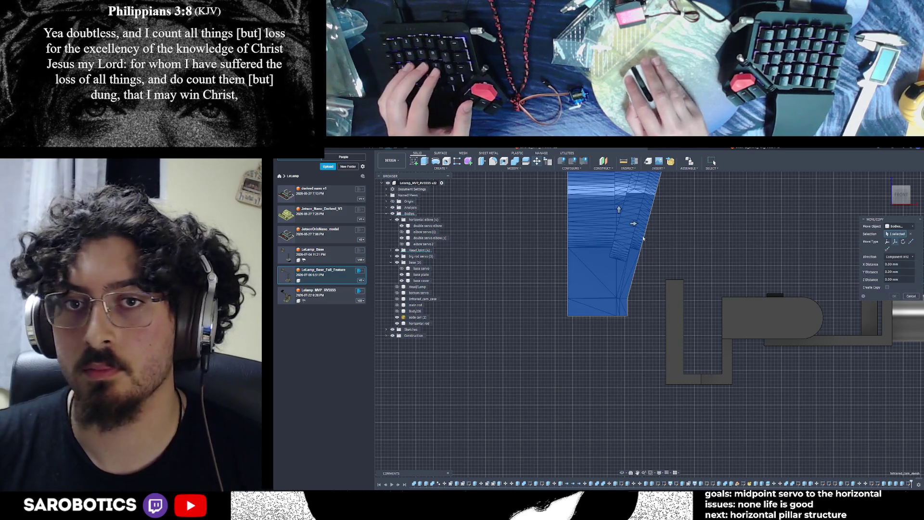
Try dragging the lamp head up and down a few millimetres, then cancel that move.
{"action": "left_click_drag", "start_coordinate": [619, 210], "coordinate": [617, 190]}
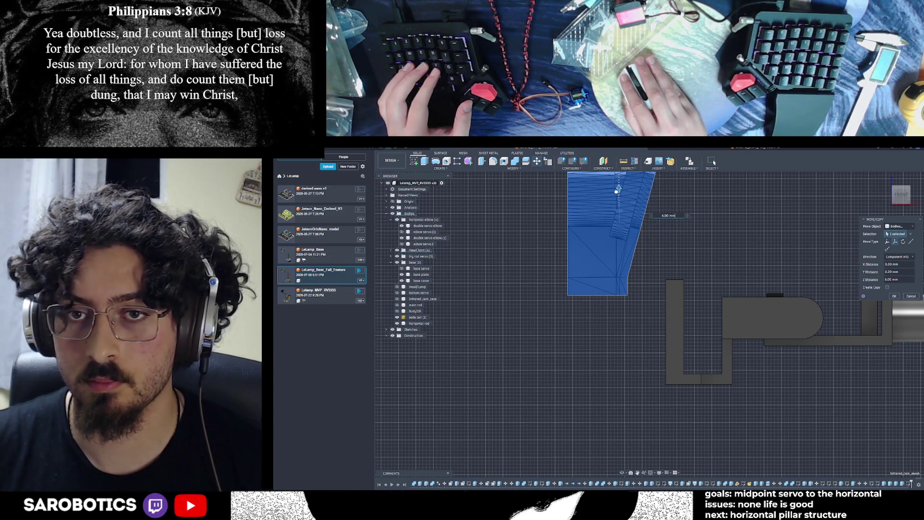
{"action": "scroll", "coordinate": [645, 268], "scroll_direction": "up", "scroll_amount": 2}
{"action": "scroll", "coordinate": [626, 251], "scroll_direction": "down", "scroll_amount": 3}
{"action": "scroll", "coordinate": [613, 244], "scroll_direction": "up", "scroll_amount": 2}
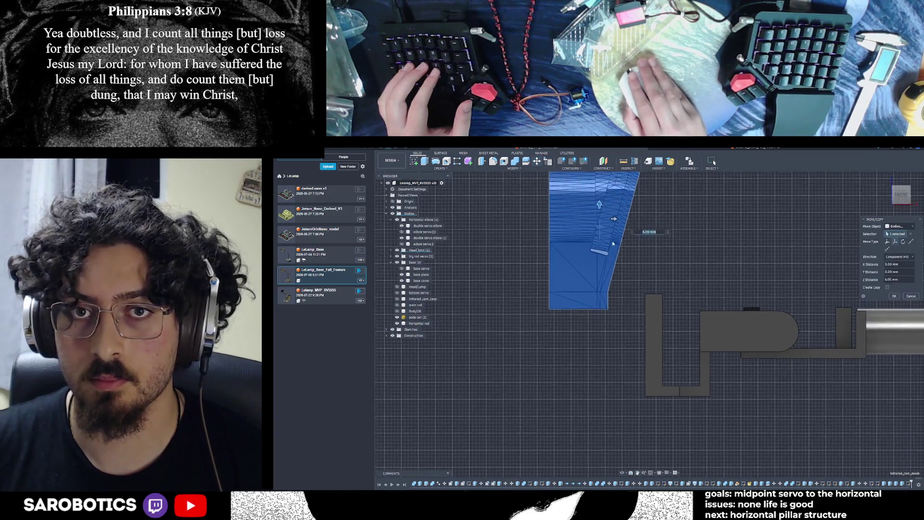
{"action": "scroll", "coordinate": [613, 244], "scroll_direction": "up", "scroll_amount": 2}
{"action": "mouse_move", "coordinate": [588, 185]}
{"action": "left_mouse_down"}
{"action": "mouse_move", "coordinate": [652, 206]}
{"action": "mouse_move", "coordinate": [673, 201]}
{"action": "mouse_move", "coordinate": [659, 190]}
{"action": "left_mouse_up"}
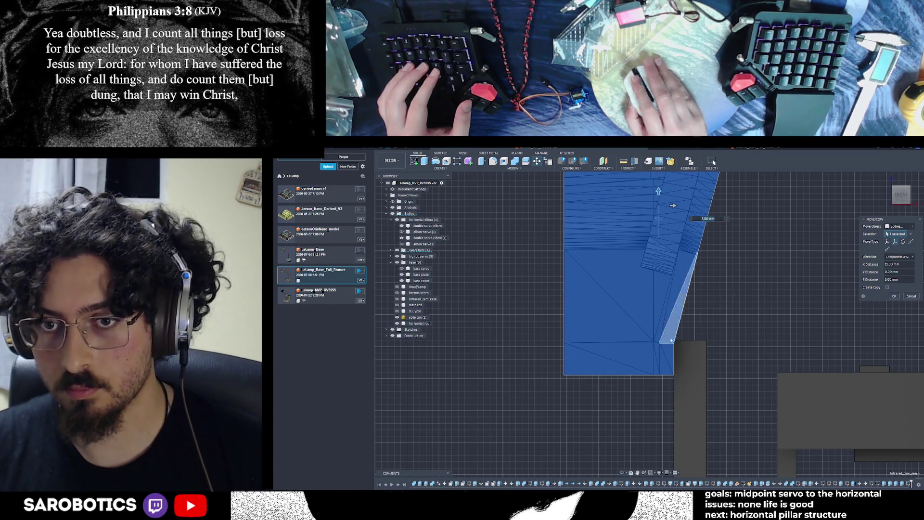
{"action": "scroll", "coordinate": [659, 190], "scroll_direction": "up", "scroll_amount": 2}
{"action": "left_click_drag", "start_coordinate": [654, 178], "coordinate": [654, 179]}
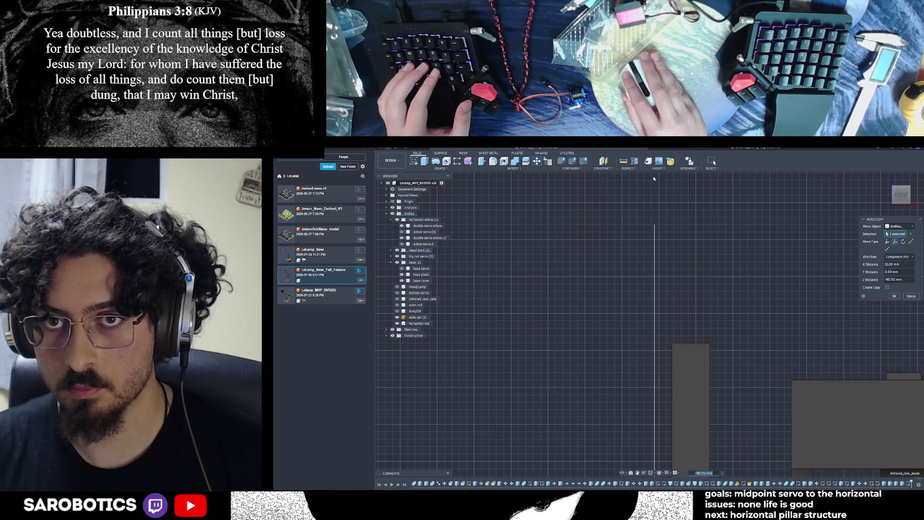
{"action": "left_click", "coordinate": [713, 162]}
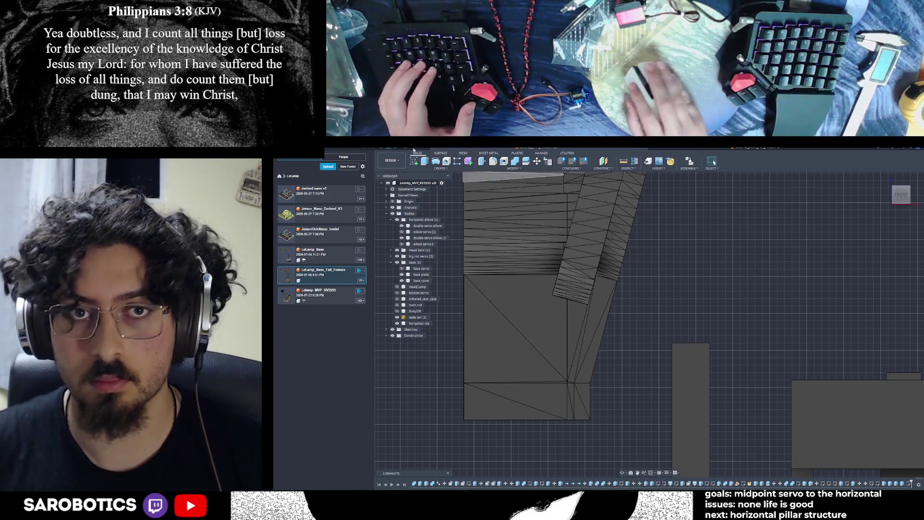
Free-move the lamp head sideways and about 10.5 mm up so it sits above the post.
{"action": "key", "text": "m"}
{"action": "left_click", "coordinate": [559, 408]}
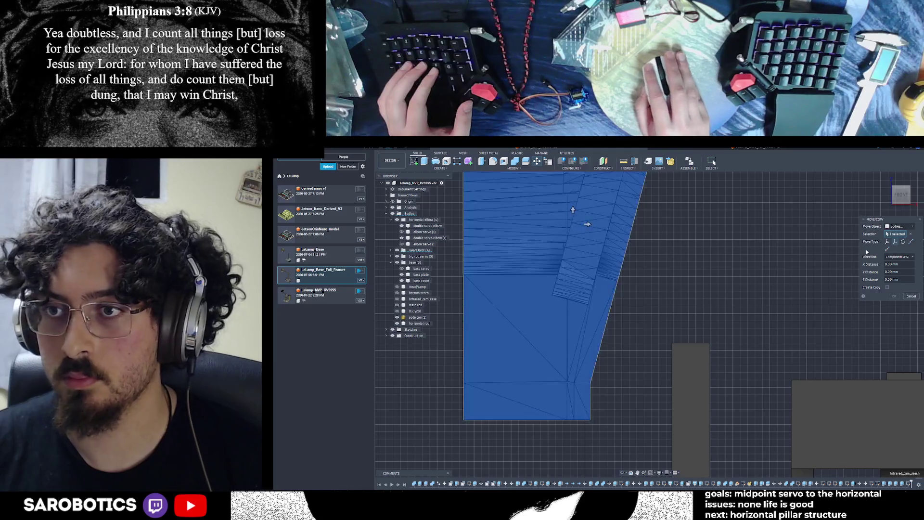
{"action": "left_click", "coordinate": [887, 242]}
{"action": "mouse_move", "coordinate": [483, 419]}
{"action": "left_mouse_down"}
{"action": "mouse_move", "coordinate": [594, 418]}
{"action": "mouse_move", "coordinate": [547, 419]}
{"action": "left_mouse_up"}
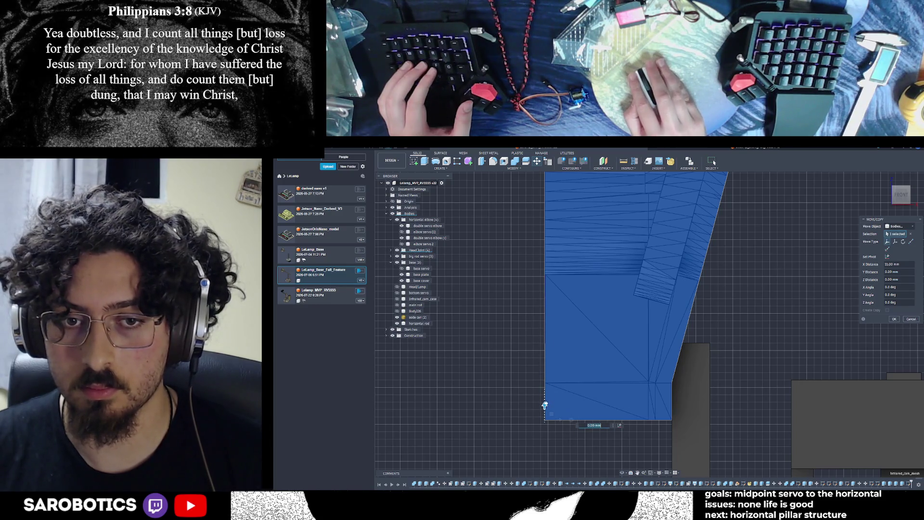
{"action": "left_click_drag", "start_coordinate": [545, 406], "coordinate": [545, 357]}
{"action": "left_click_drag", "start_coordinate": [545, 316], "coordinate": [545, 331]}
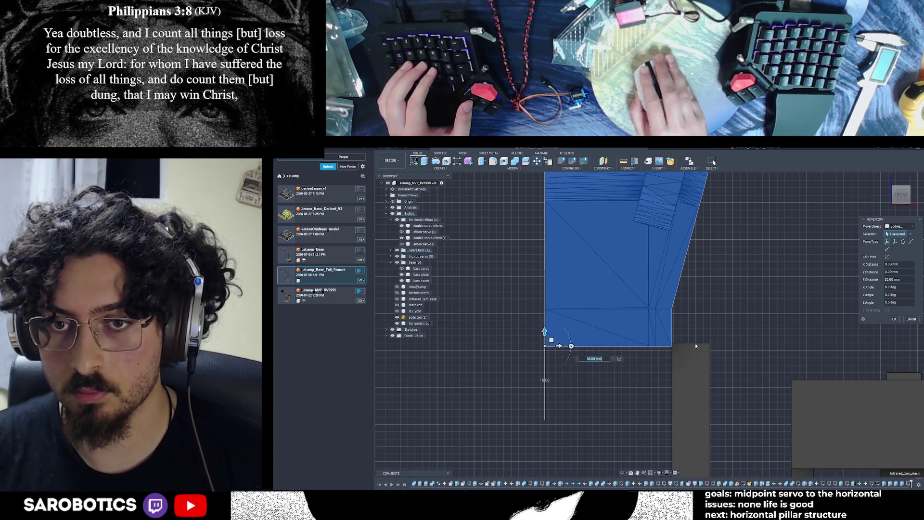
{"action": "scroll", "coordinate": [695, 343], "scroll_direction": "up", "scroll_amount": 3}
{"action": "scroll", "coordinate": [528, 331], "scroll_direction": "up", "scroll_amount": 1}
{"action": "mouse_move", "coordinate": [444, 332]}
{"action": "left_mouse_down"}
{"action": "mouse_move", "coordinate": [442, 402]}
{"action": "mouse_move", "coordinate": [458, 415]}
{"action": "left_mouse_up"}
{"action": "mouse_move", "coordinate": [527, 410]}
{"action": "left_mouse_down"}
{"action": "mouse_move", "coordinate": [519, 410]}
{"action": "mouse_move", "coordinate": [542, 416]}
{"action": "left_mouse_up"}
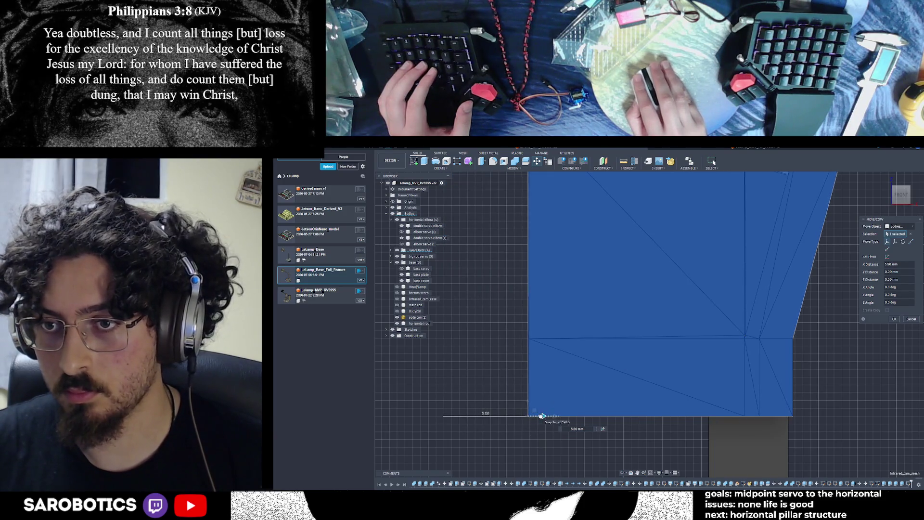
{"action": "scroll", "coordinate": [626, 446], "scroll_direction": "down", "scroll_amount": 3}
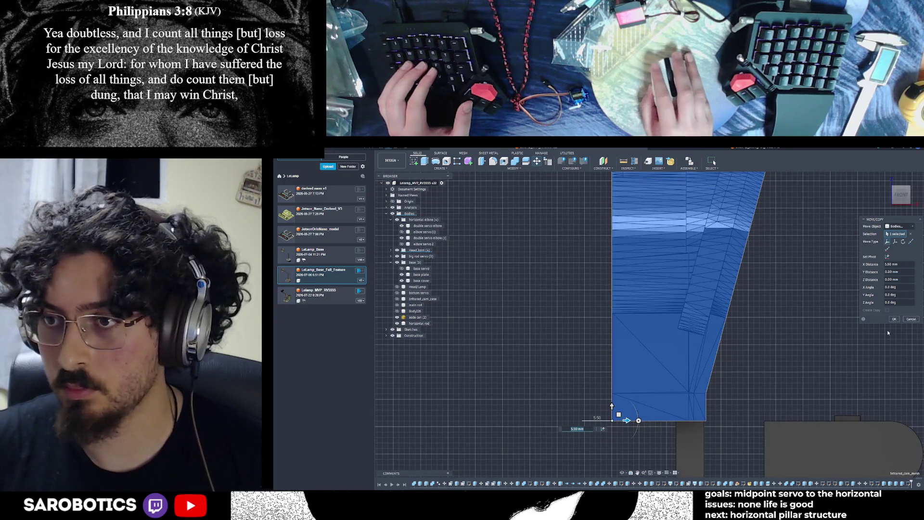
{"action": "key", "text": "Return"}
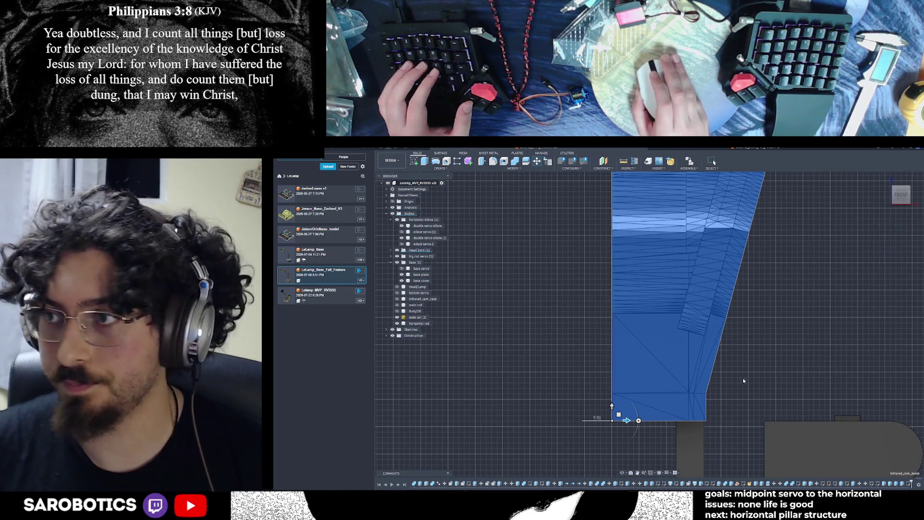
Orbit around the model and select the top face of the support post.
{"action": "left_click", "coordinate": [714, 162]}
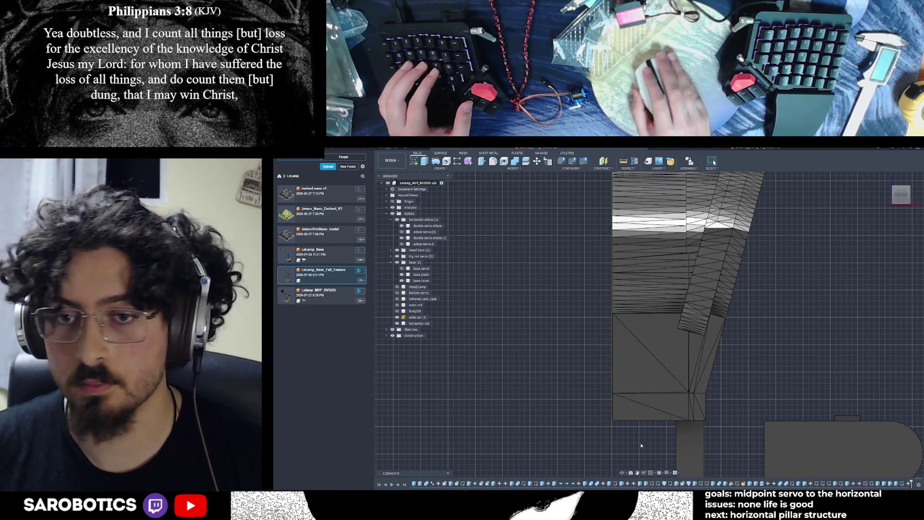
{"action": "mouse_move", "coordinate": [650, 438]}
{"action": "middle_mouse_down", "text": "shift"}
{"action": "mouse_move", "coordinate": [708, 363]}
{"action": "mouse_move", "coordinate": [751, 337]}
{"action": "middle_mouse_up", "text": "shift"}
{"action": "middle_click_drag", "start_coordinate": [714, 163], "coordinate": [714, 162], "text": "shift"}
{"action": "middle_click_drag", "start_coordinate": [582, 338], "coordinate": [674, 318], "text": "shift"}
{"action": "middle_click_drag", "start_coordinate": [714, 162], "coordinate": [633, 378], "text": "shift"}
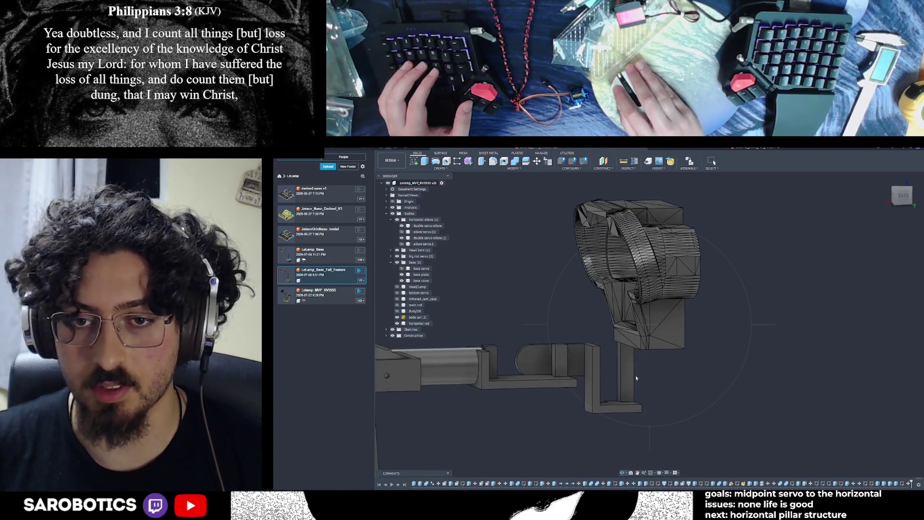
{"action": "left_click", "coordinate": [625, 368]}
Extrude the post's top face as a join, trying 34 and 33 mm before entering 20 mm.
{"action": "key", "text": "e"}
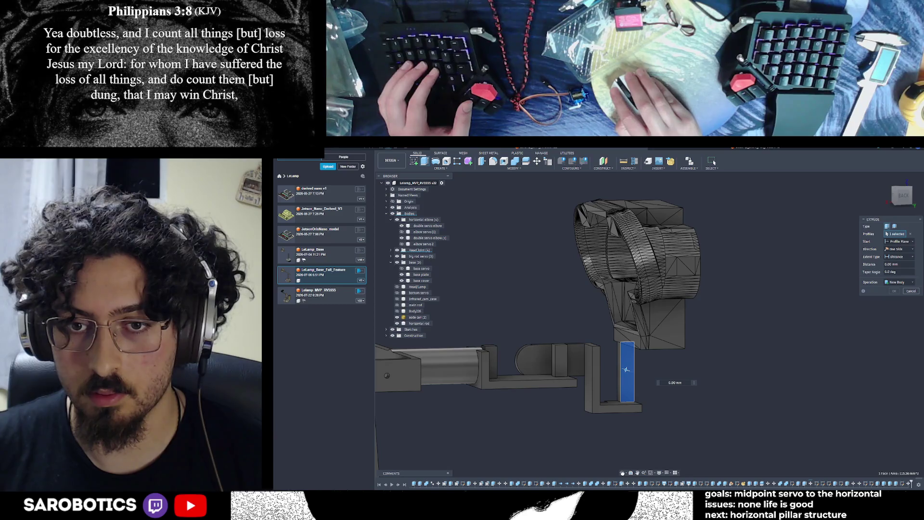
{"action": "left_click_drag", "start_coordinate": [626, 370], "coordinate": [632, 376]}
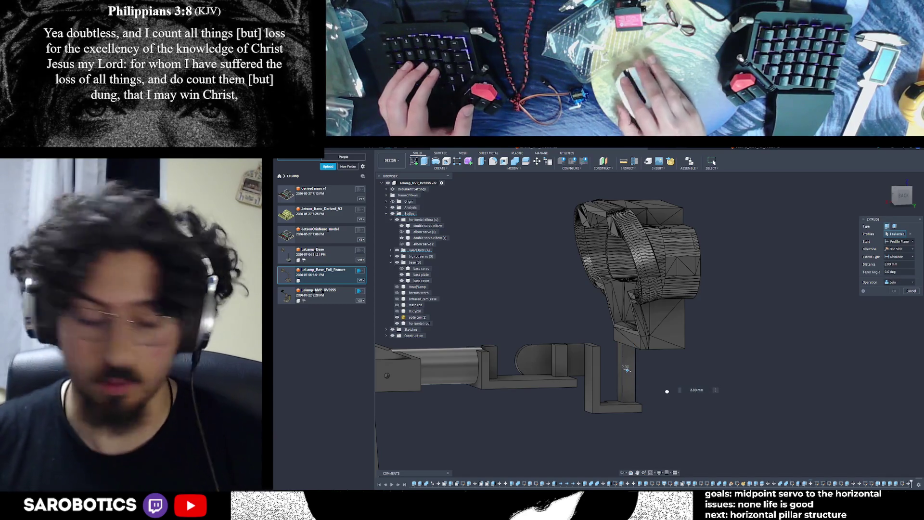
{"action": "type", "text": "34"}
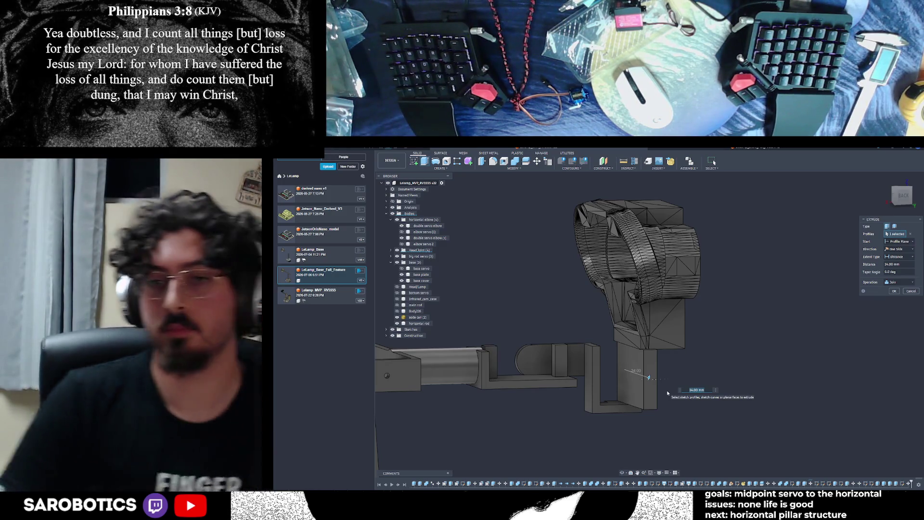
{"action": "scroll", "coordinate": [671, 408], "scroll_direction": "down", "scroll_amount": 1}
{"action": "scroll", "coordinate": [671, 408], "scroll_direction": "down", "scroll_amount": 1}
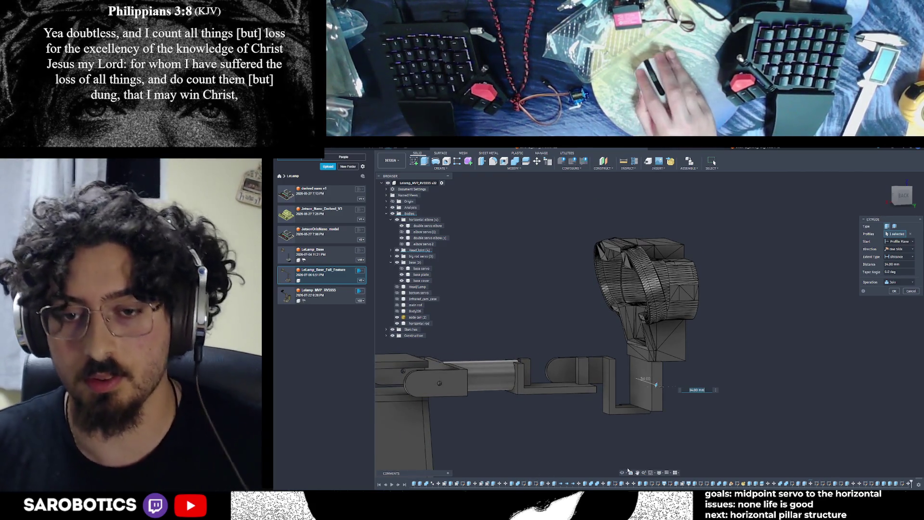
{"action": "mouse_move", "coordinate": [622, 474]}
{"action": "middle_mouse_down", "text": "shift"}
{"action": "mouse_move", "coordinate": [707, 344]}
{"action": "mouse_move", "coordinate": [699, 341]}
{"action": "middle_mouse_up", "text": "shift"}
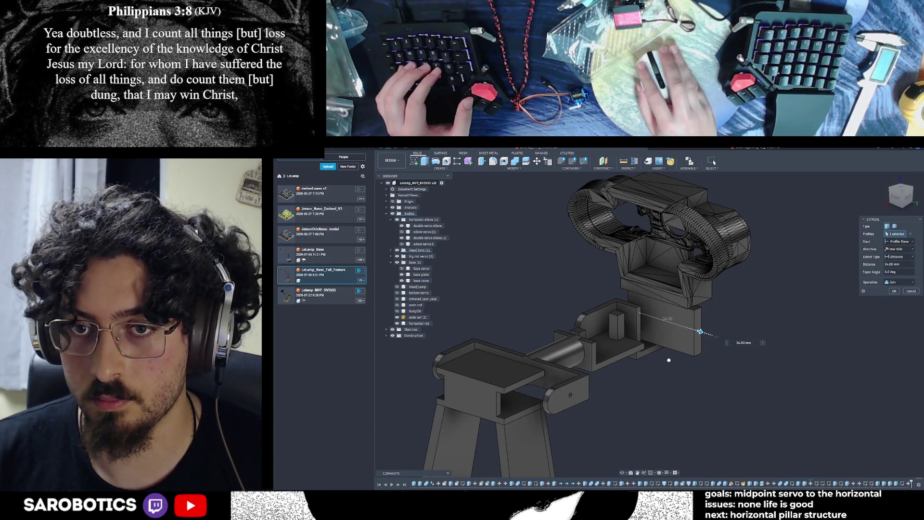
{"action": "left_click_drag", "start_coordinate": [700, 332], "coordinate": [698, 331]}
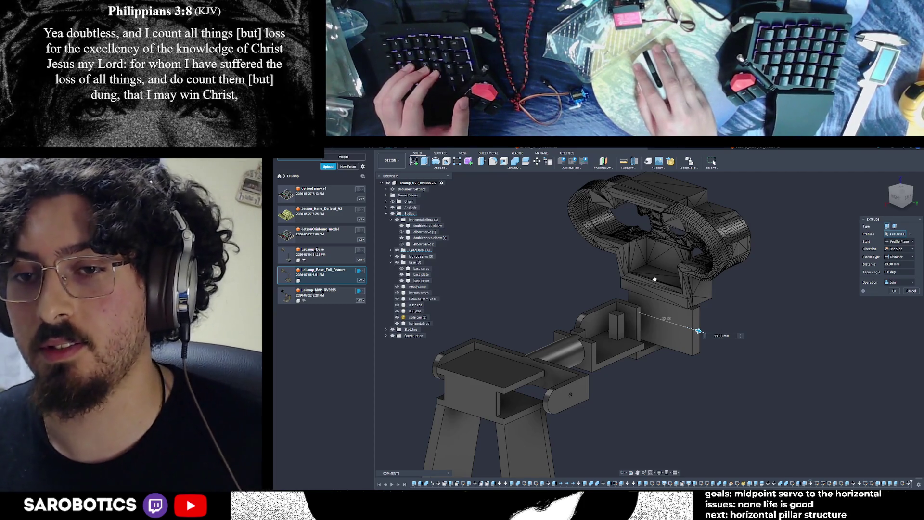
{"action": "type", "text": "20"}
{"action": "scroll", "coordinate": [681, 330], "scroll_direction": "up", "scroll_amount": 5}
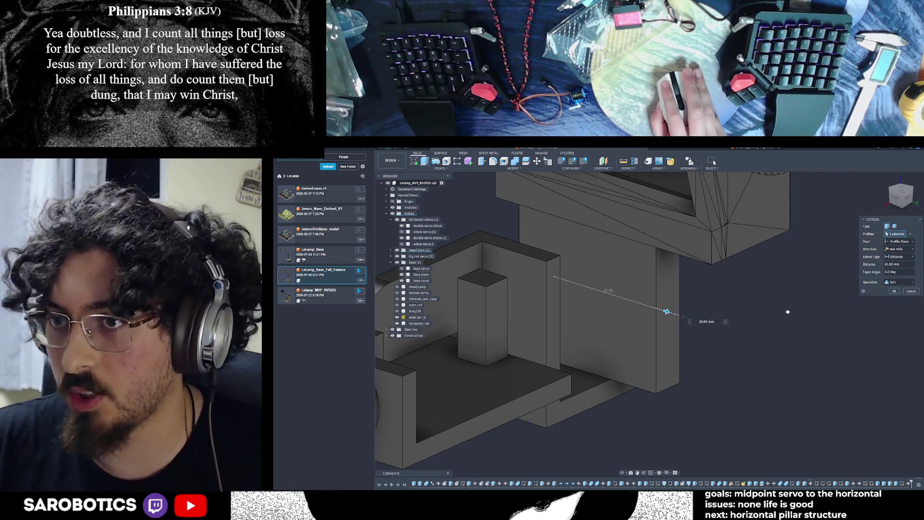
Step the post extrusion down from 20 mm to about 12 mm, then set it to 11.5 mm.
{"action": "key", "text": "Down"}
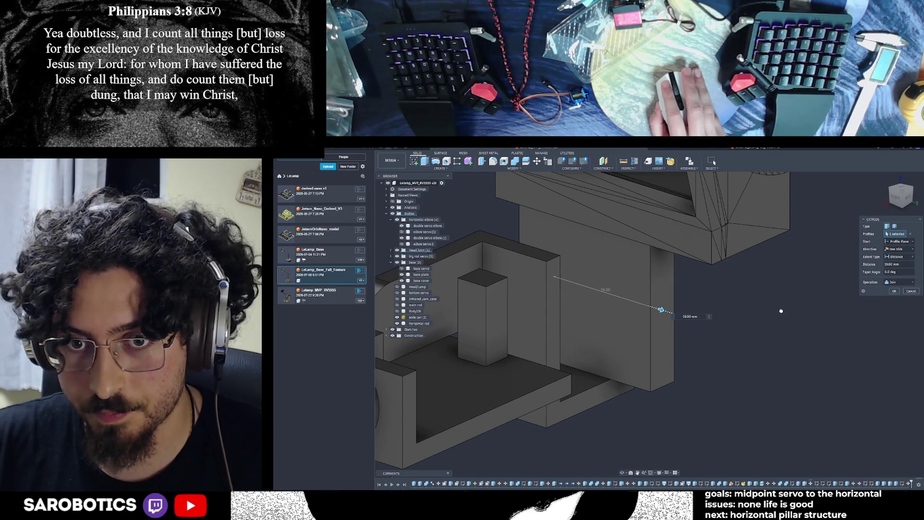
{"action": "key", "text": "Down"}
{"action": "key", "text": "Down"}
{"action": "key", "text": "Down"}
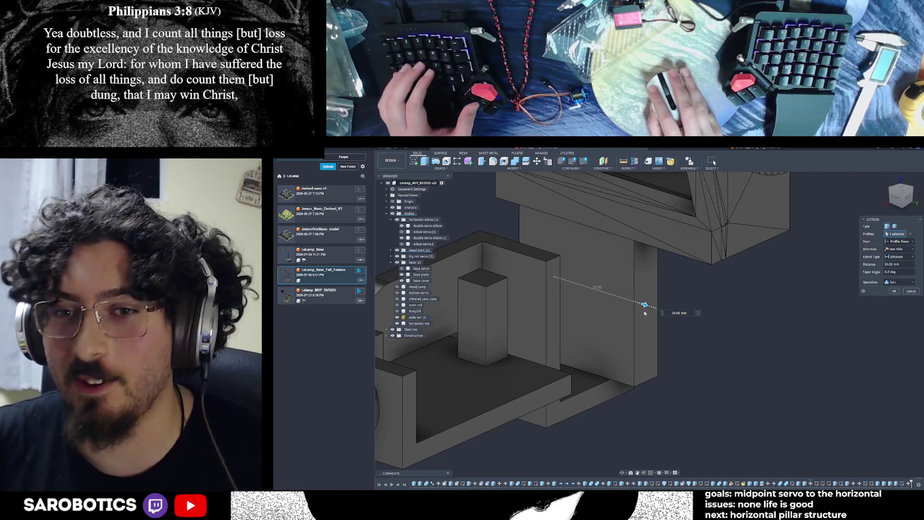
{"action": "key", "text": "Down"}
{"action": "key", "text": "Down"}
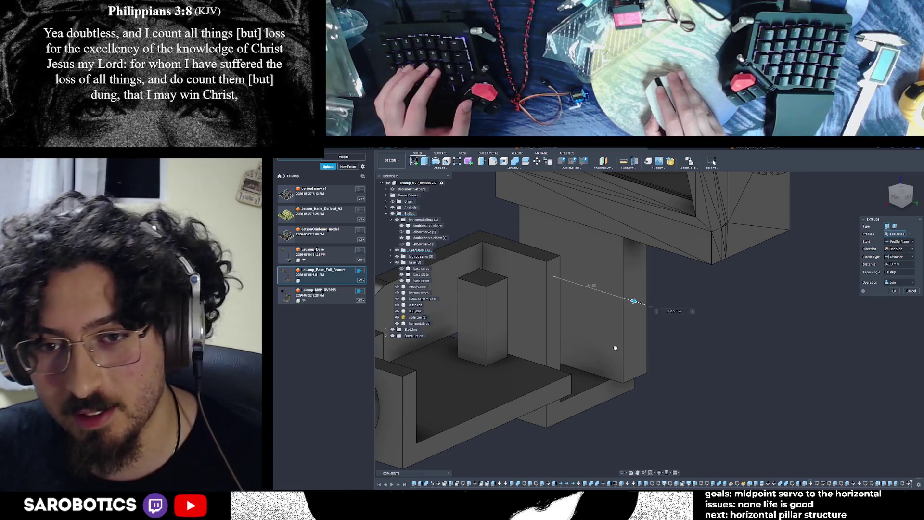
{"action": "key", "text": "Down"}
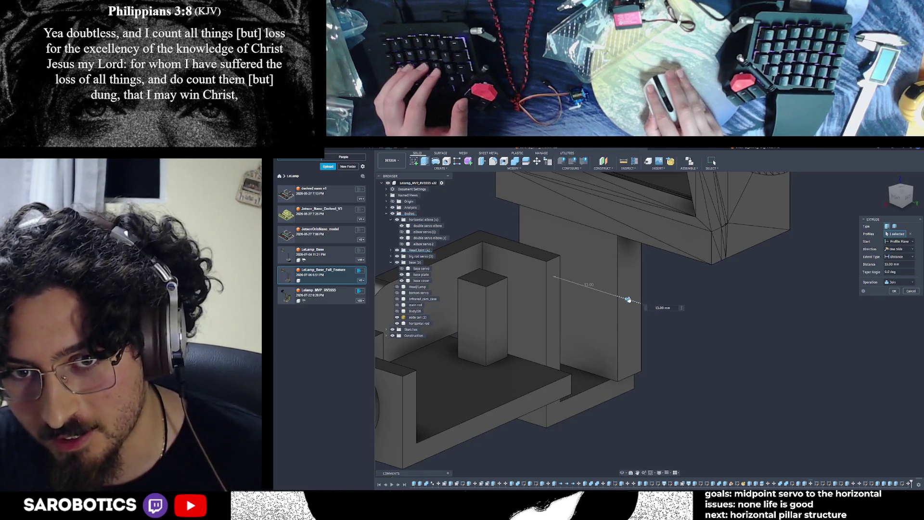
{"action": "key", "text": "Down"}
{"action": "key", "text": "Down"}
{"action": "scroll", "coordinate": [629, 300], "scroll_direction": "down", "scroll_amount": 2}
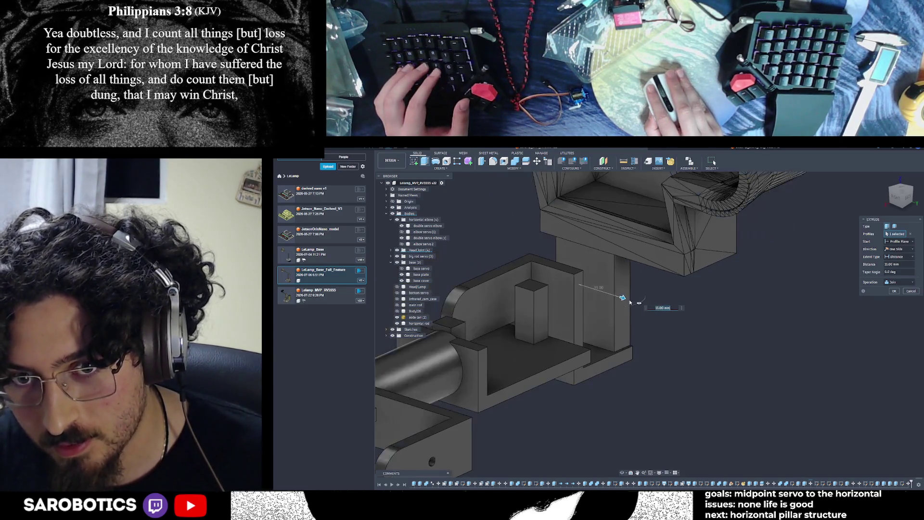
{"action": "scroll", "coordinate": [623, 304], "scroll_direction": "up", "scroll_amount": 2}
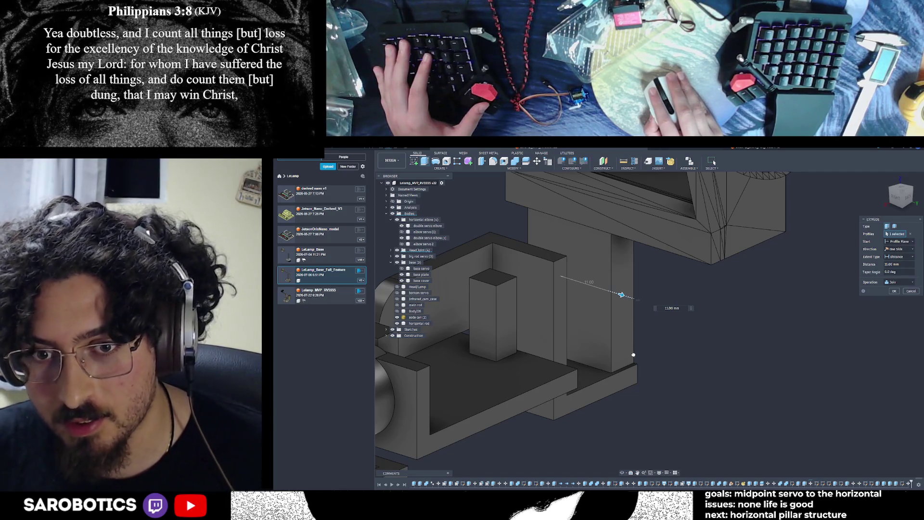
{"action": "key", "text": "Up"}
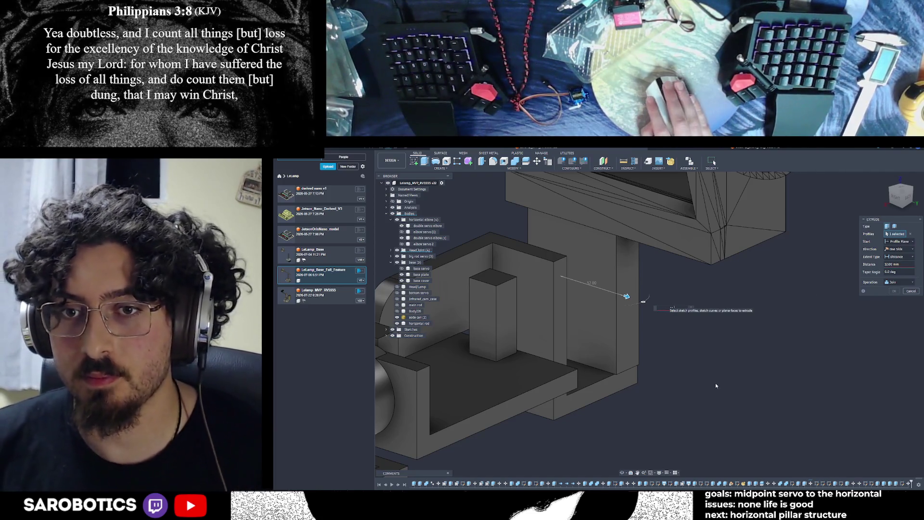
{"action": "type", "text": "11."}
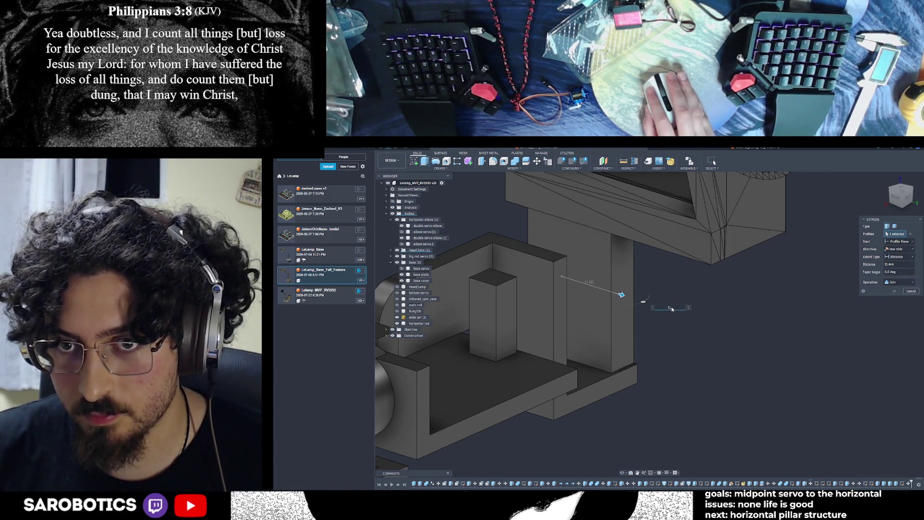
{"action": "type", "text": "5"}
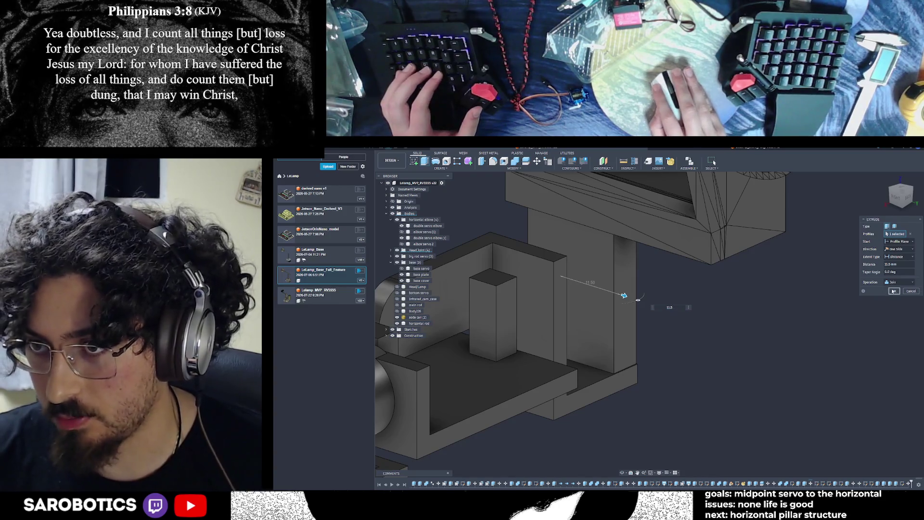
{"action": "scroll", "coordinate": [774, 334], "scroll_direction": "down", "scroll_amount": 5}
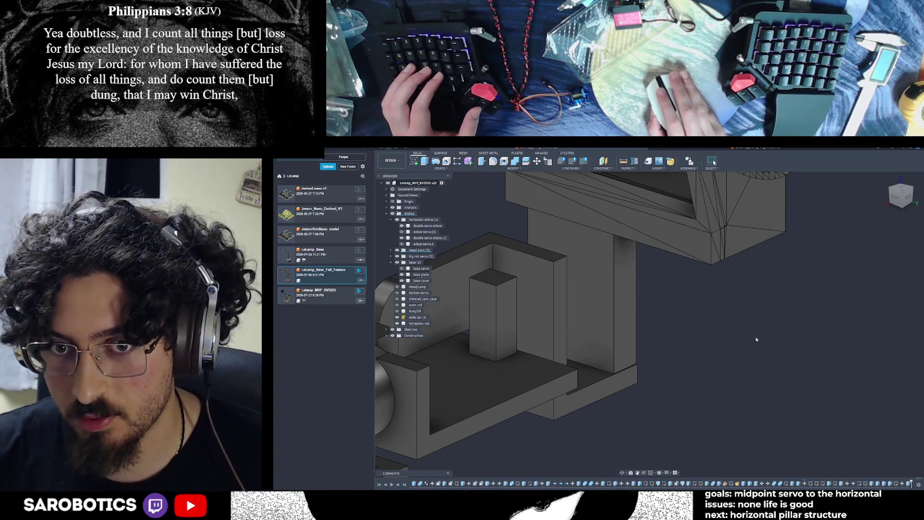
{"action": "mouse_move", "coordinate": [621, 477]}
{"action": "middle_mouse_down", "text": "shift"}
{"action": "mouse_move", "coordinate": [573, 462]}
{"action": "mouse_move", "coordinate": [621, 443]}
{"action": "mouse_move", "coordinate": [527, 435]}
{"action": "mouse_move", "coordinate": [597, 423]}
{"action": "mouse_move", "coordinate": [613, 400]}
{"action": "middle_mouse_up", "text": "shift"}
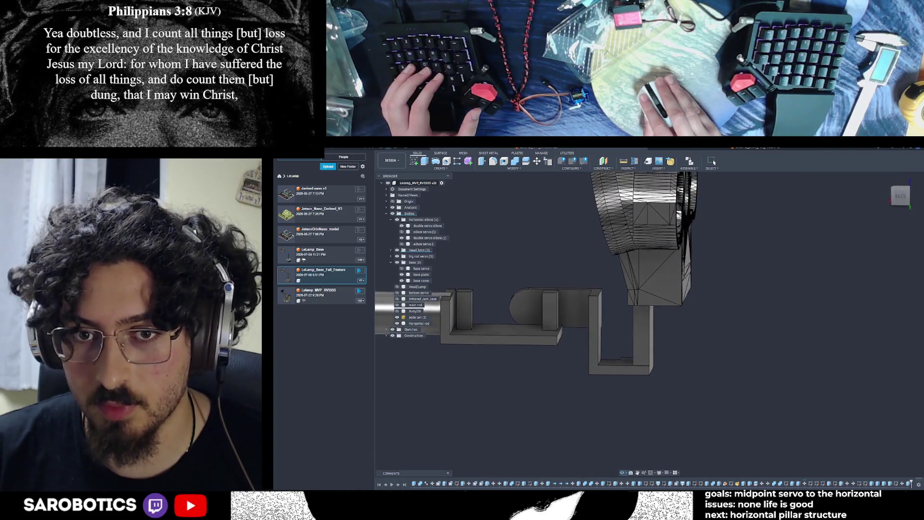
{"action": "middle_click_drag", "start_coordinate": [714, 162], "coordinate": [714, 163], "text": "shift"}
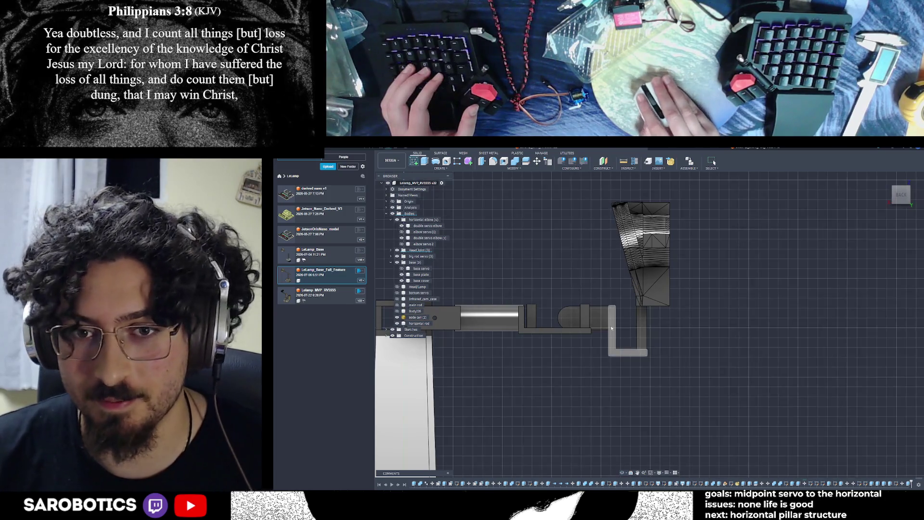
{"action": "left_click", "coordinate": [624, 336]}
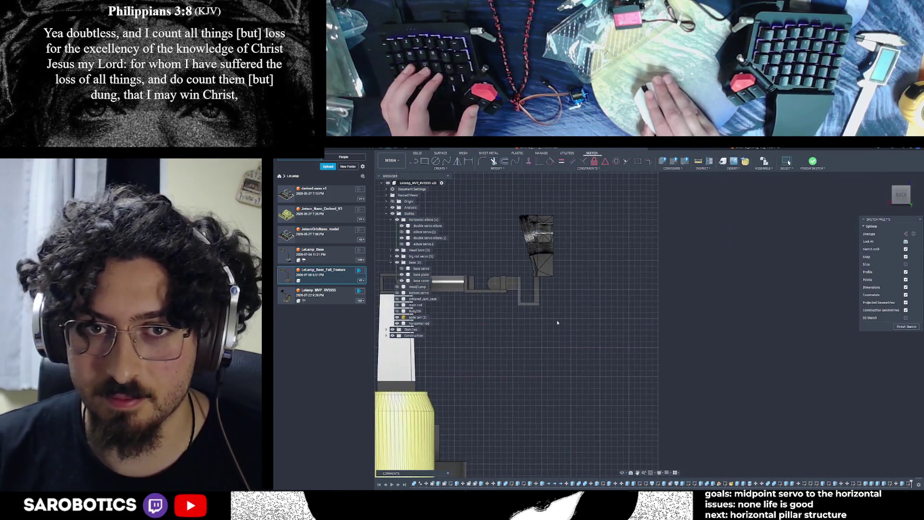
Draw a rectangle on the bracket face under the post and finish the sketch.
{"action": "scroll", "coordinate": [515, 257], "scroll_direction": "up", "scroll_amount": 3}
{"action": "key", "text": "r"}
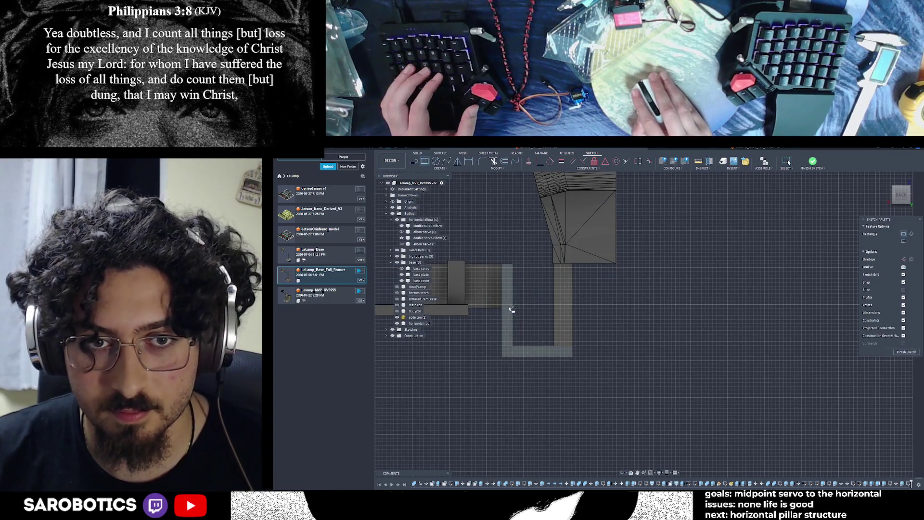
{"action": "left_click", "coordinate": [503, 308]}
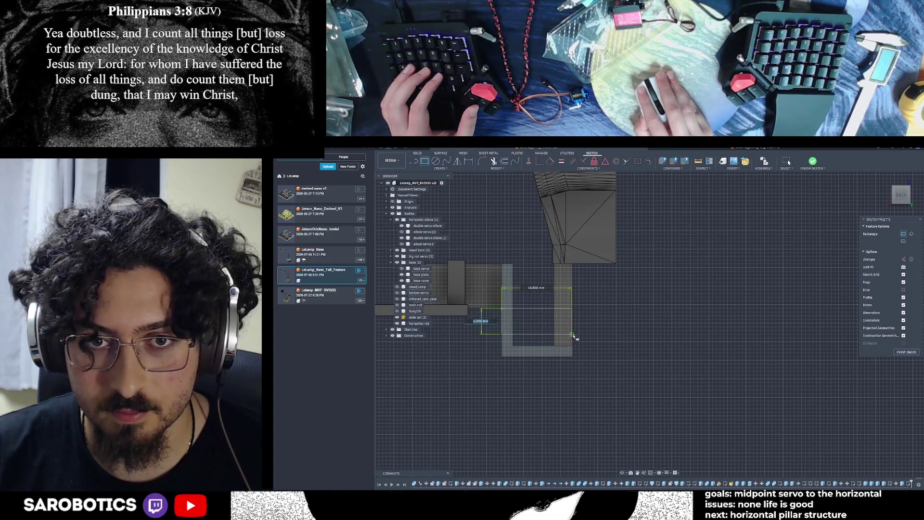
{"action": "left_click", "coordinate": [573, 358]}
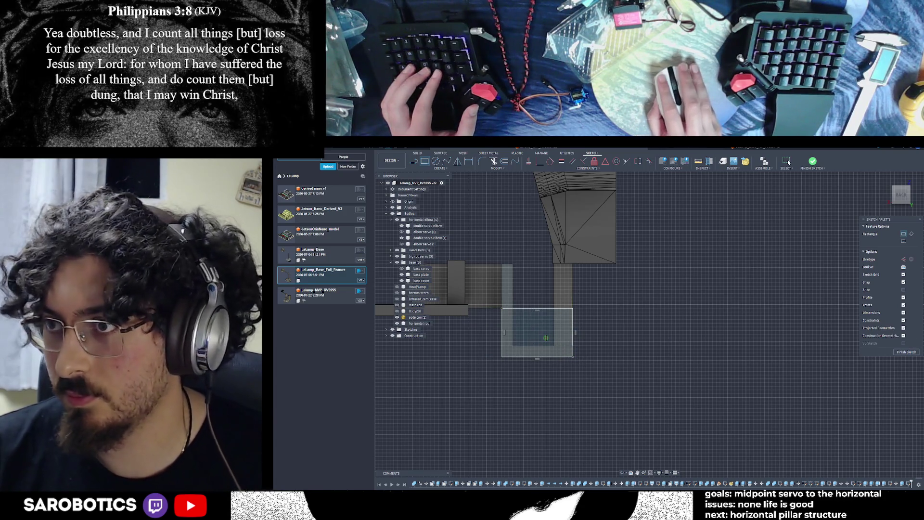
{"action": "key", "text": "Escape"}
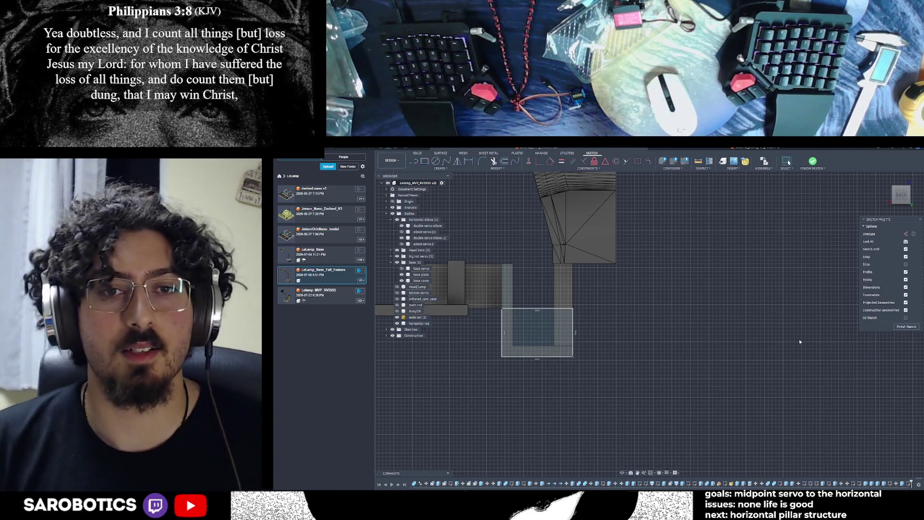
{"action": "left_click", "coordinate": [905, 328]}
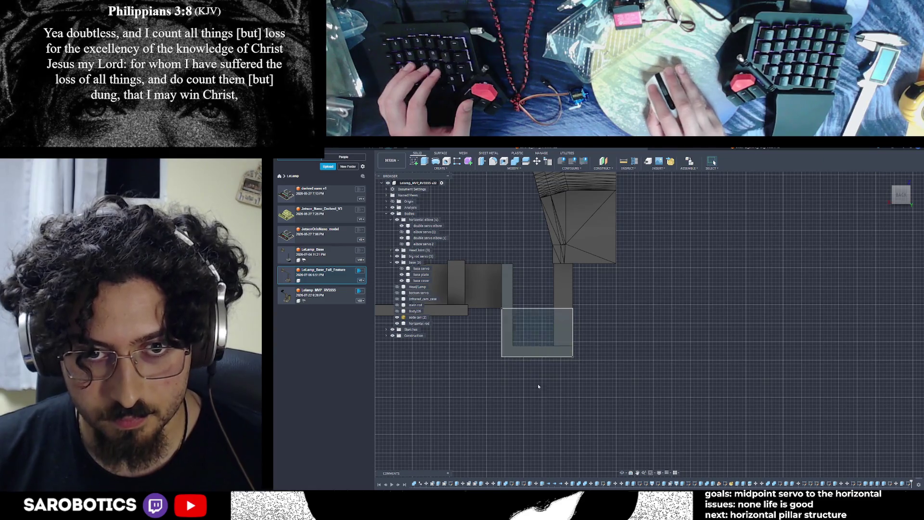
Cut the rectangle and lower strip profiles 44 mm deep to trim the post's lower block.
{"action": "middle_click_drag", "start_coordinate": [624, 469], "coordinate": [636, 453], "text": "shift"}
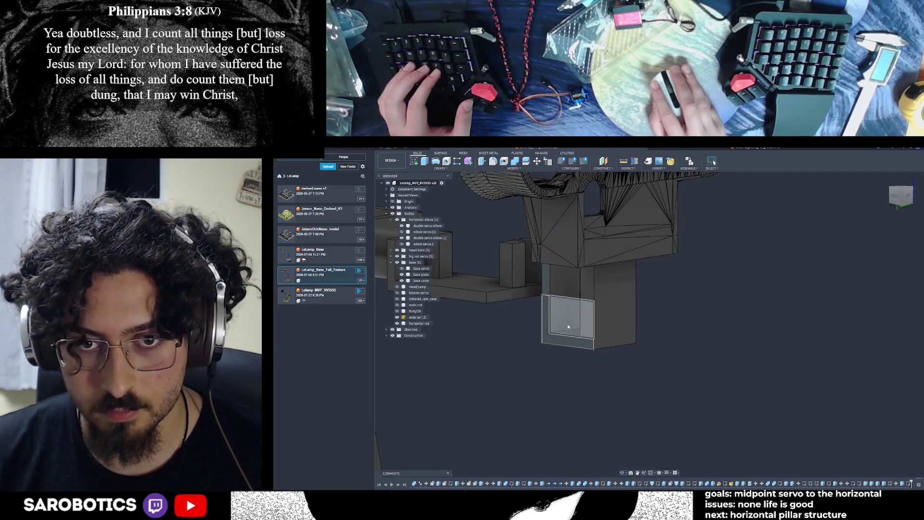
{"action": "left_click", "coordinate": [550, 324]}
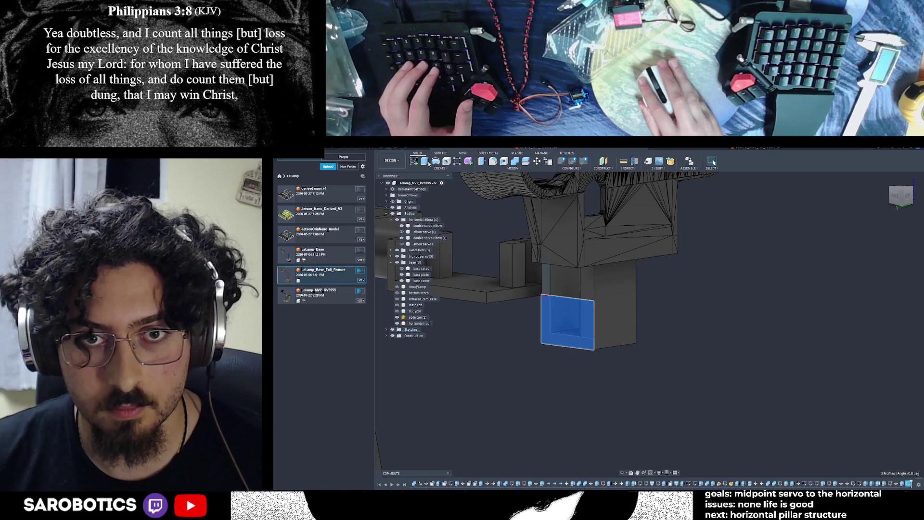
{"action": "key", "text": "e"}
{"action": "left_click", "coordinate": [567, 339]}
{"action": "type", "text": "-44"}
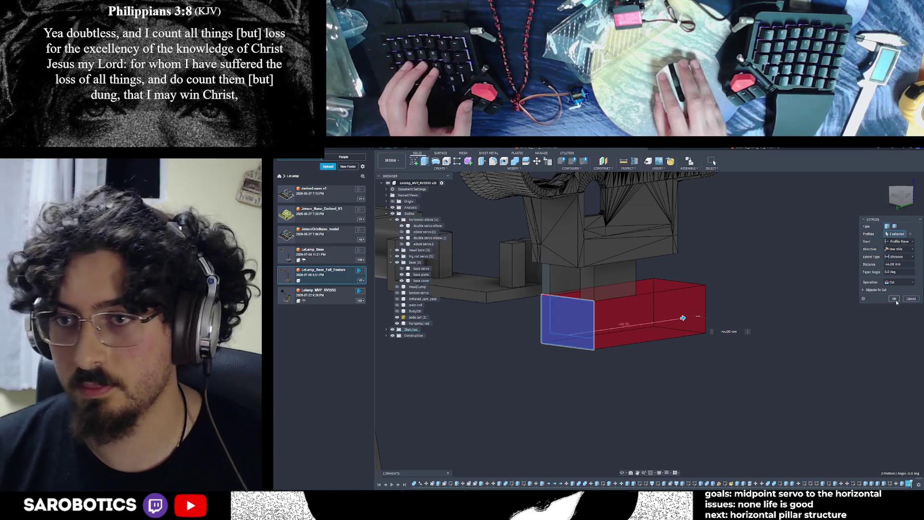
{"action": "key", "text": "Return"}
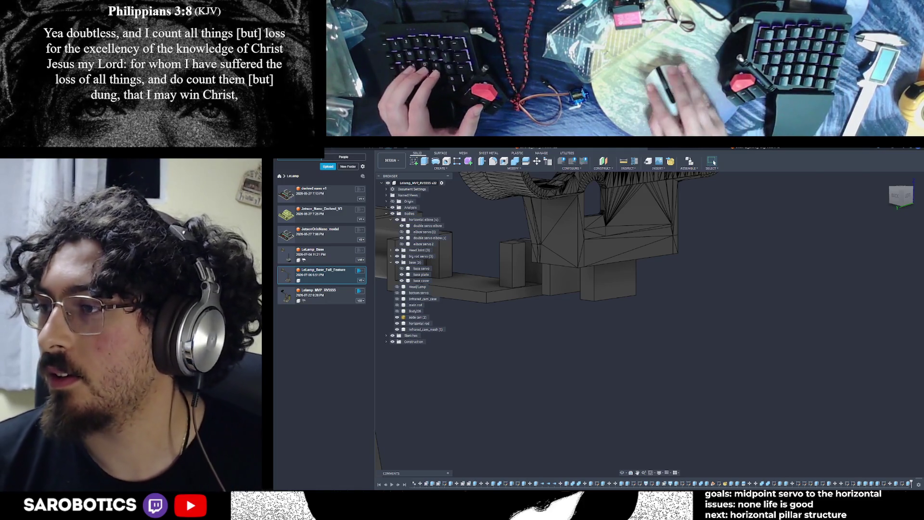
Save the lamp design as a milestone version described 'did lots of stuff'.
{"action": "key", "text": "ctrl+s"}
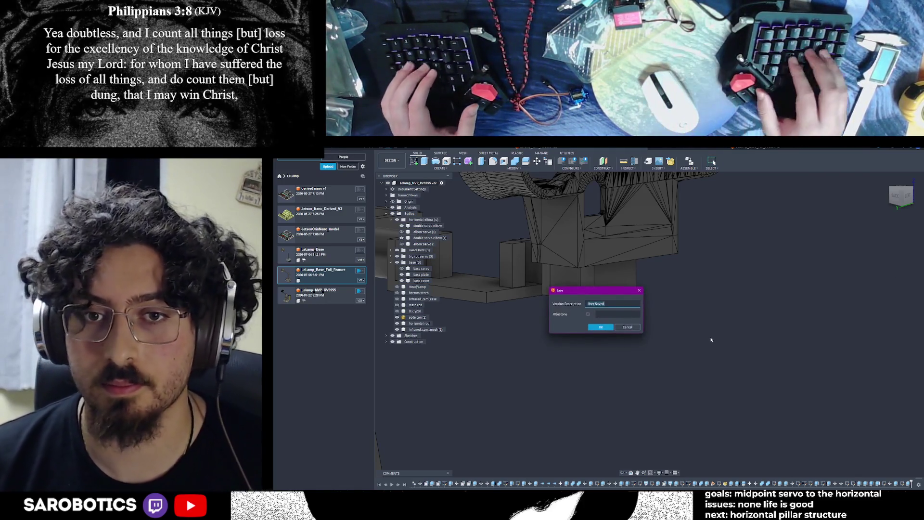
{"action": "left_click", "coordinate": [589, 314]}
{"action": "left_click", "coordinate": [612, 305]}
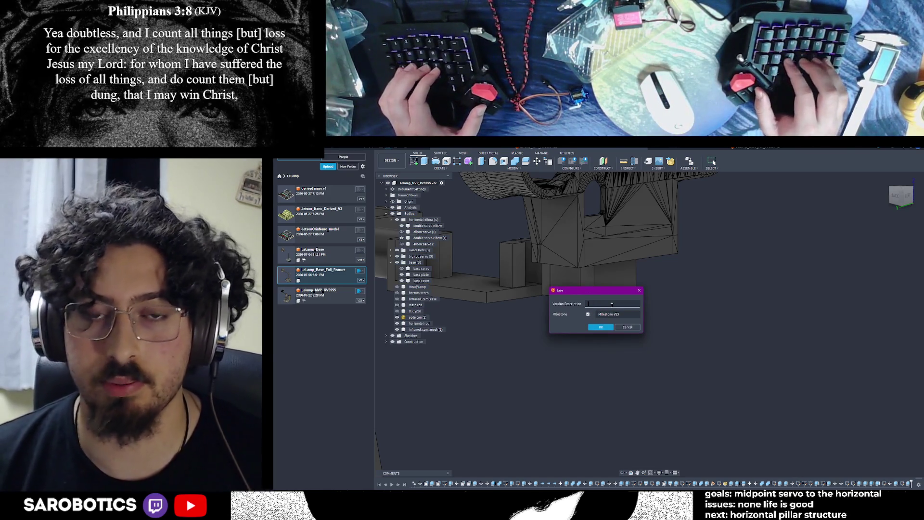
{"action": "type", "text": "did lots of stuff"}
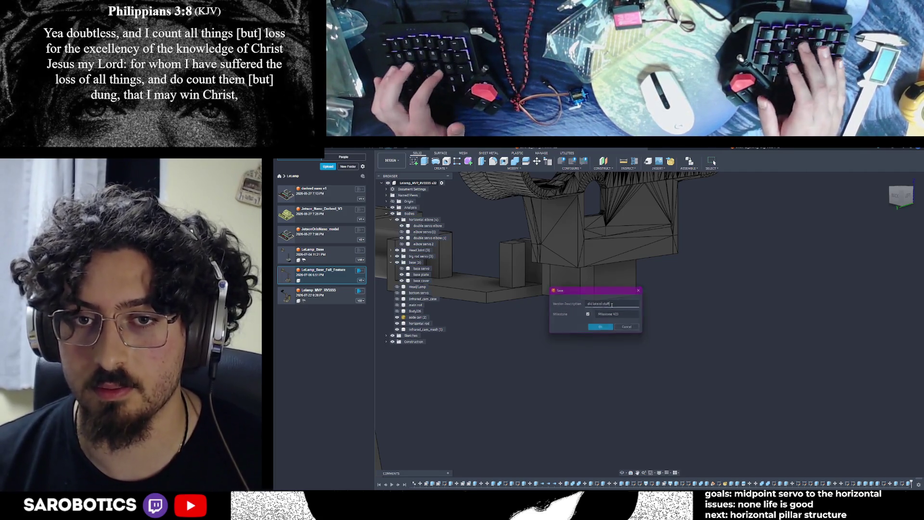
{"action": "left_click", "coordinate": [601, 327]}
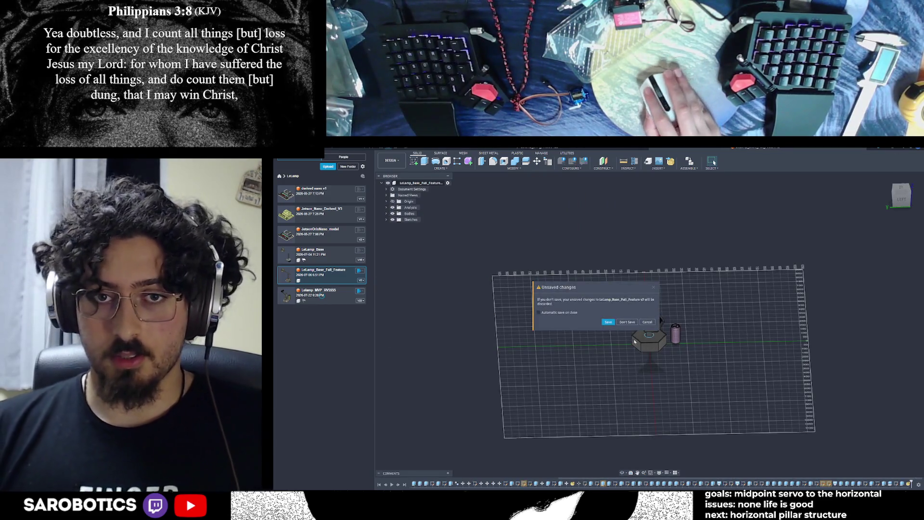
Save the base design's pending changes with the description 'added cam'.
{"action": "left_click", "coordinate": [608, 322]}
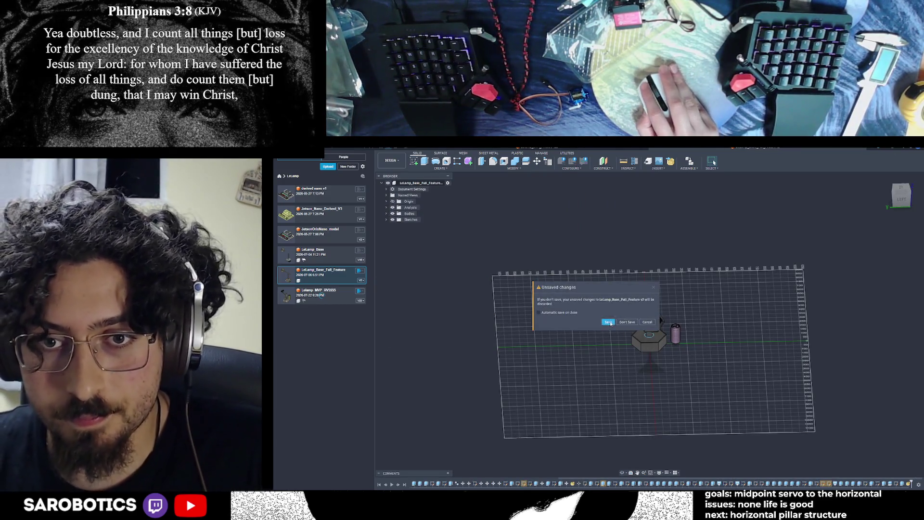
{"action": "type", "text": "added cam"}
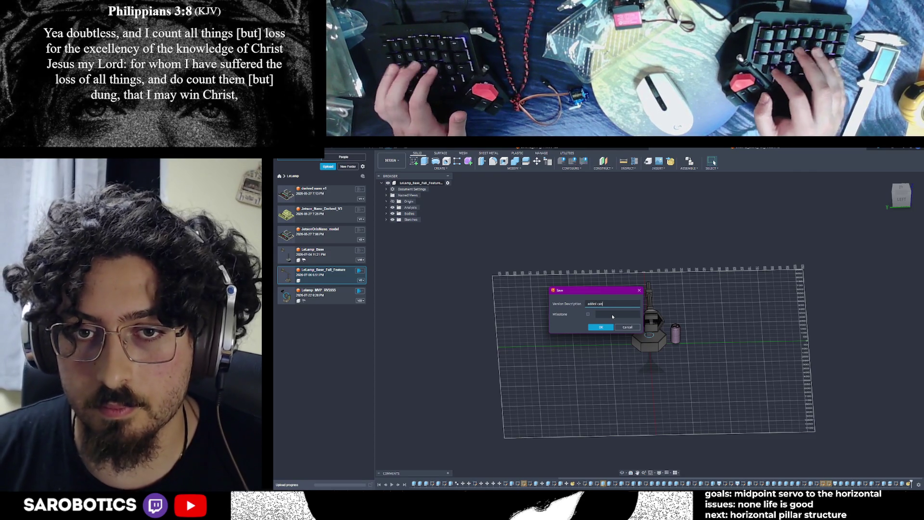
{"action": "key", "text": "Return"}
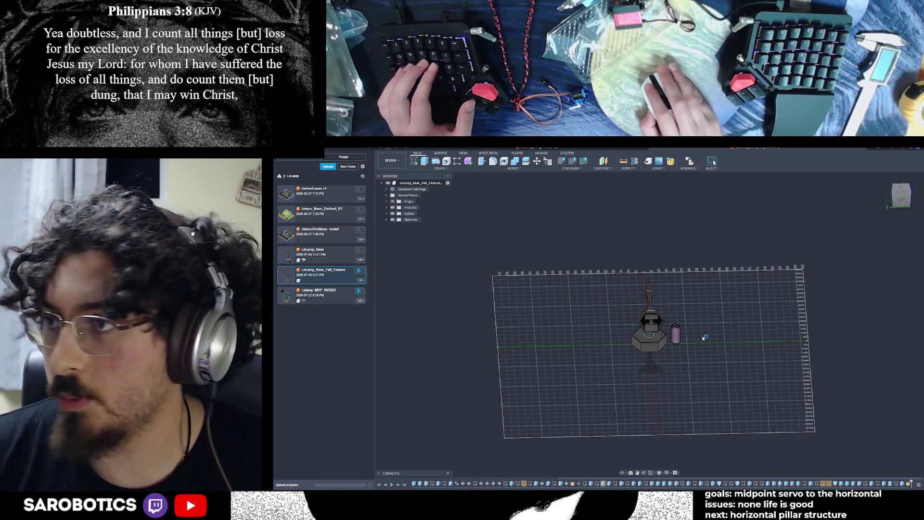
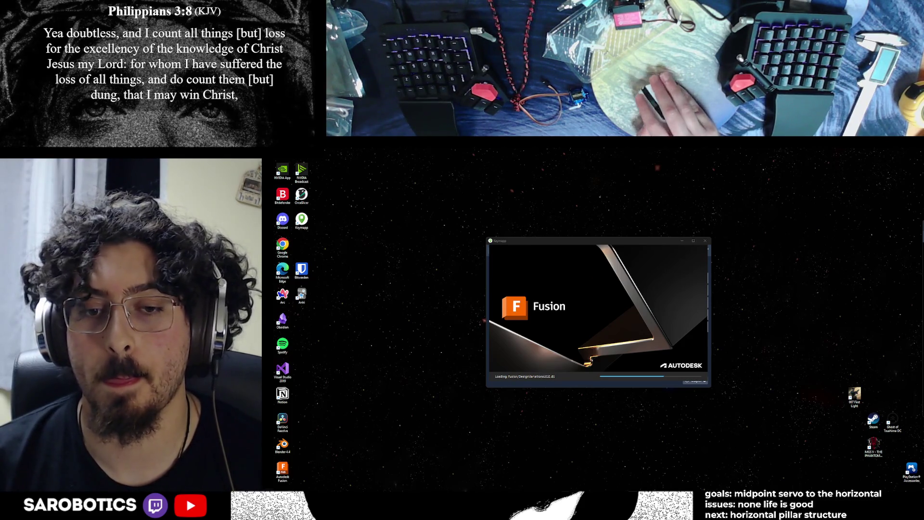
Open the LeLamp_MVP design from the recent designs on the Home page.
{"action": "mouse_move", "coordinate": [566, 503]}
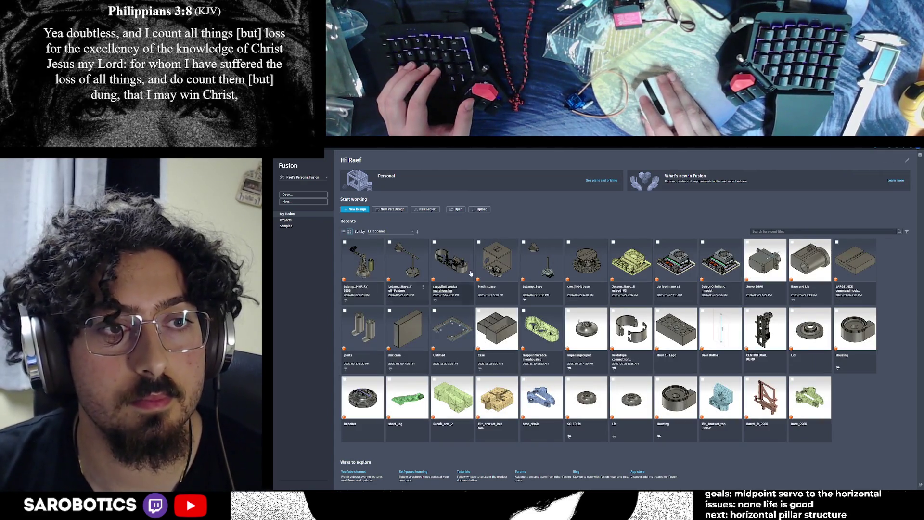
{"action": "double_click", "coordinate": [383, 265]}
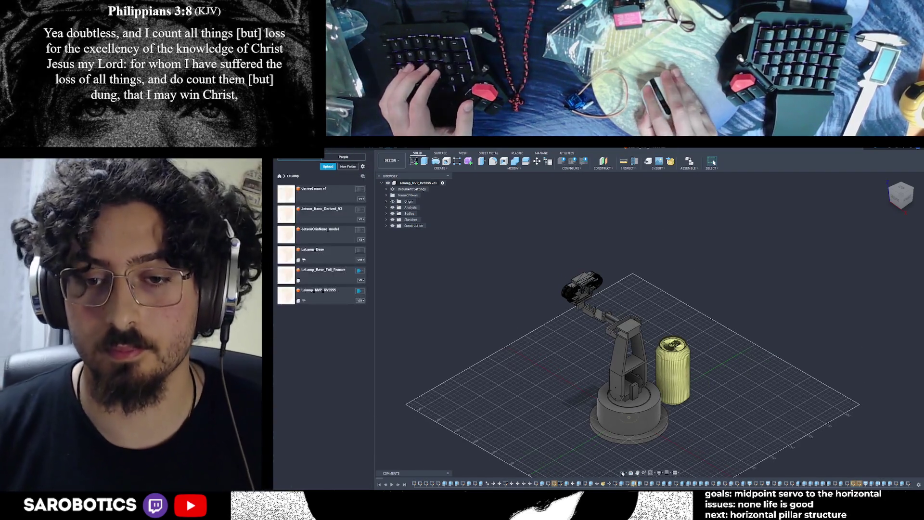
Orbit the model from above to an oblique view of the arm and lamp head.
{"action": "mouse_move", "coordinate": [664, 294]}
{"action": "middle_mouse_down", "text": "shift"}
{"action": "mouse_move", "coordinate": [690, 329]}
{"action": "mouse_move", "coordinate": [674, 347]}
{"action": "mouse_move", "coordinate": [672, 327]}
{"action": "mouse_move", "coordinate": [677, 356]}
{"action": "mouse_move", "coordinate": [615, 311]}
{"action": "mouse_move", "coordinate": [629, 359]}
{"action": "mouse_move", "coordinate": [676, 416]}
{"action": "middle_mouse_up", "text": "shift"}
{"action": "middle_click_drag", "start_coordinate": [664, 337], "coordinate": [674, 318], "text": "shift"}
Start an extrude on the model, then cancel it without changes.
{"action": "right_click", "coordinate": [674, 316]}
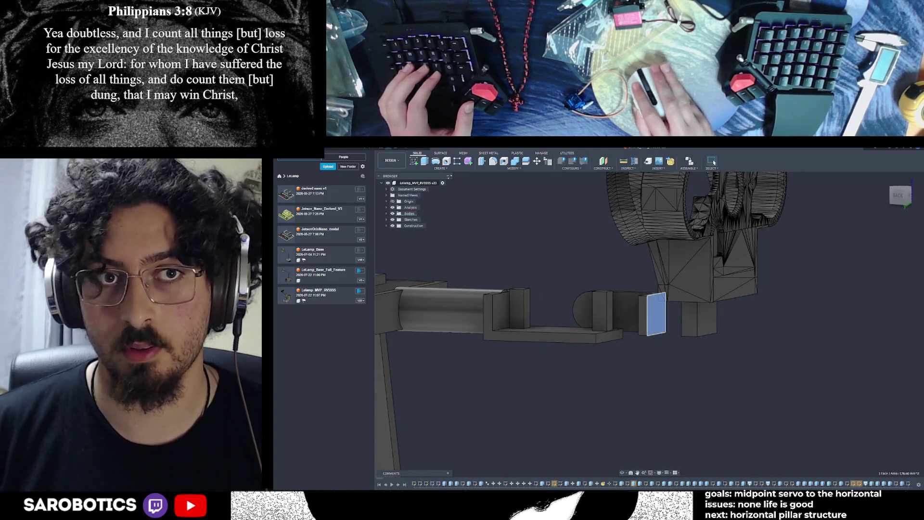
{"action": "key", "text": "e"}
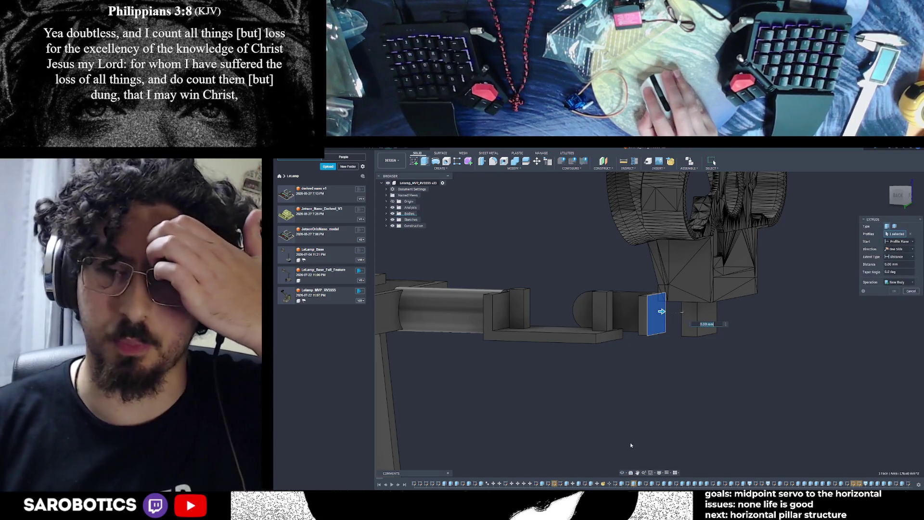
{"action": "middle_click_drag", "start_coordinate": [634, 439], "coordinate": [655, 424], "text": "shift"}
{"action": "mouse_move", "coordinate": [679, 306]}
{"action": "middle_mouse_down", "text": "shift"}
{"action": "mouse_move", "coordinate": [685, 311]}
{"action": "mouse_move", "coordinate": [675, 323]}
{"action": "middle_mouse_up", "text": "shift"}
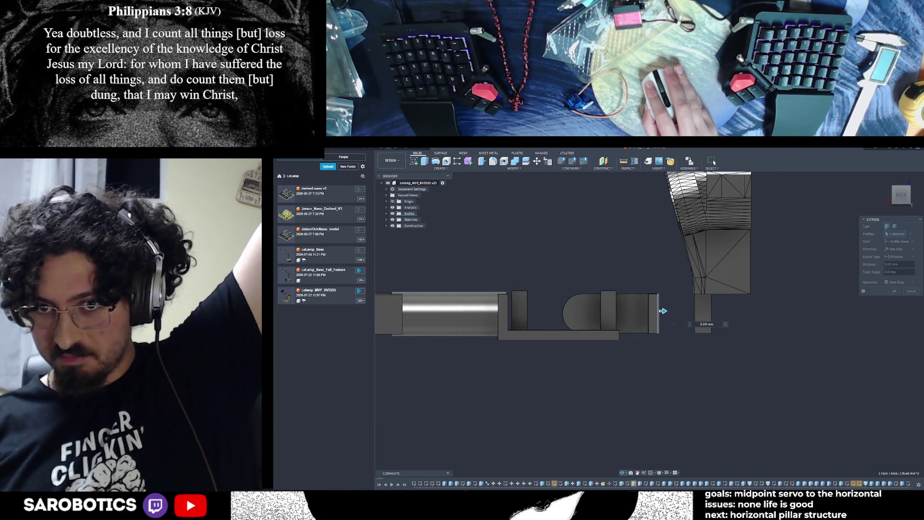
{"action": "right_click", "coordinate": [679, 340]}
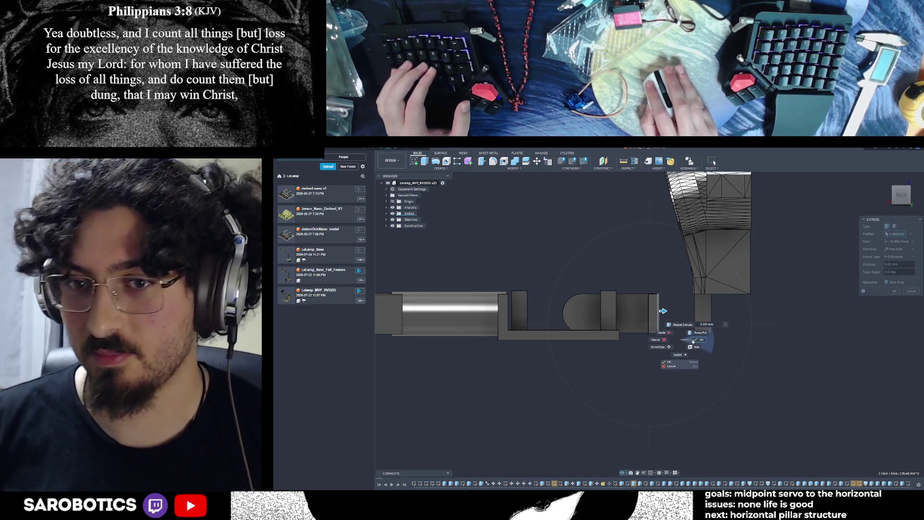
{"action": "left_click", "coordinate": [694, 342]}
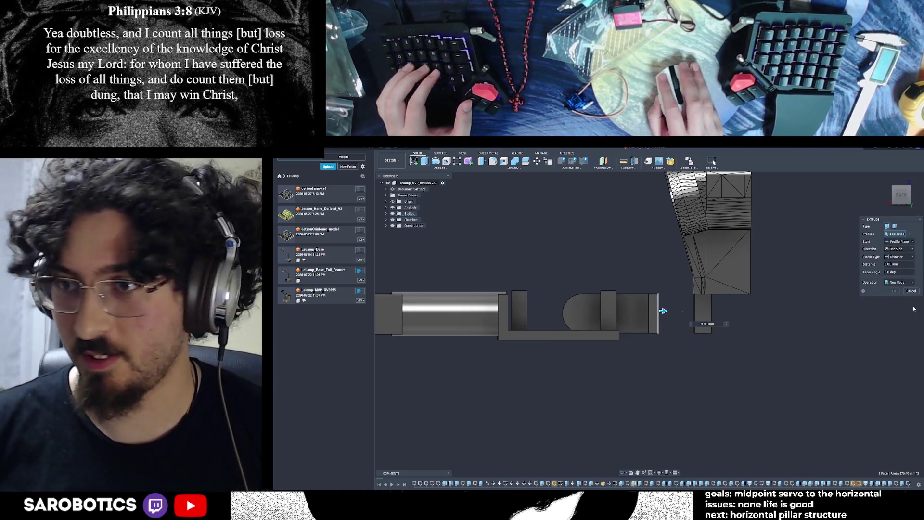
{"action": "left_click", "coordinate": [912, 292]}
Cut away the small block under the lamp head with a -46 mm extrude.
{"action": "middle_click_drag", "start_coordinate": [624, 474], "coordinate": [554, 361], "text": "shift"}
{"action": "middle_click_drag", "start_coordinate": [748, 373], "coordinate": [611, 362], "text": "shift"}
{"action": "right_click", "coordinate": [654, 357]}
{"action": "left_click", "coordinate": [673, 358]}
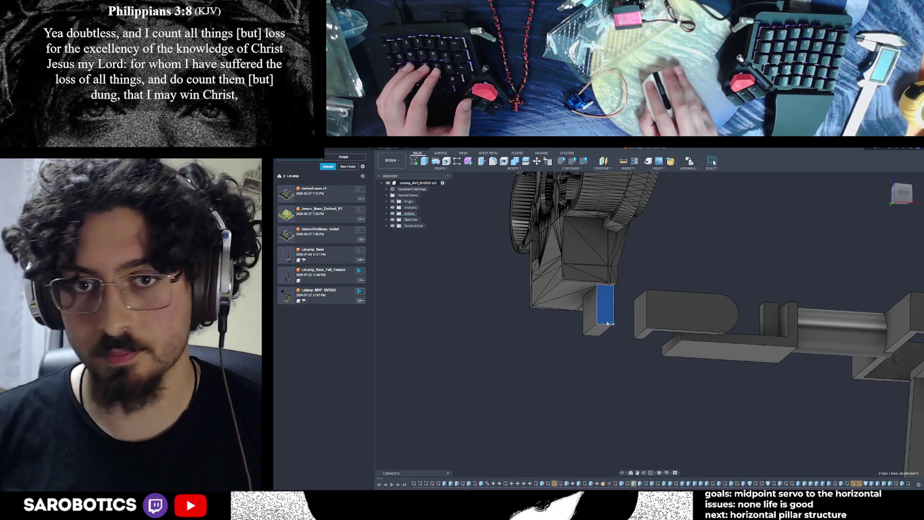
{"action": "key", "text": "e"}
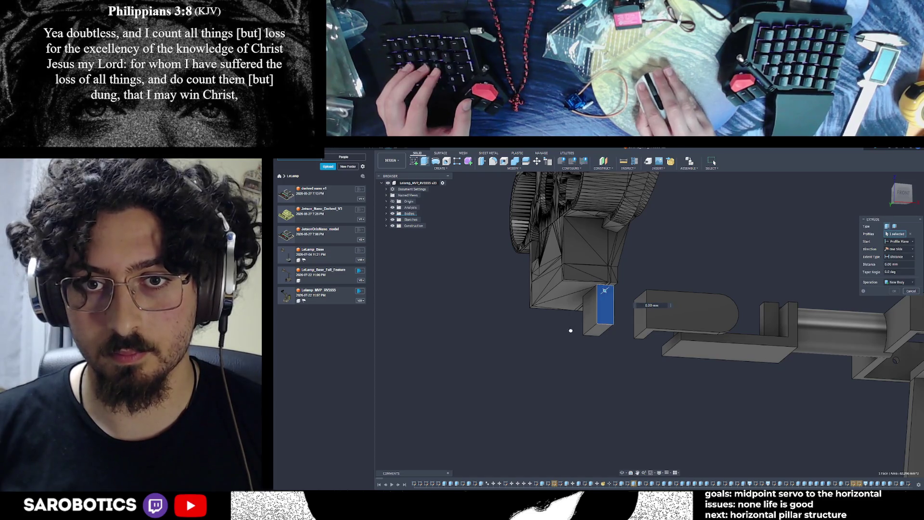
{"action": "type", "text": "-46"}
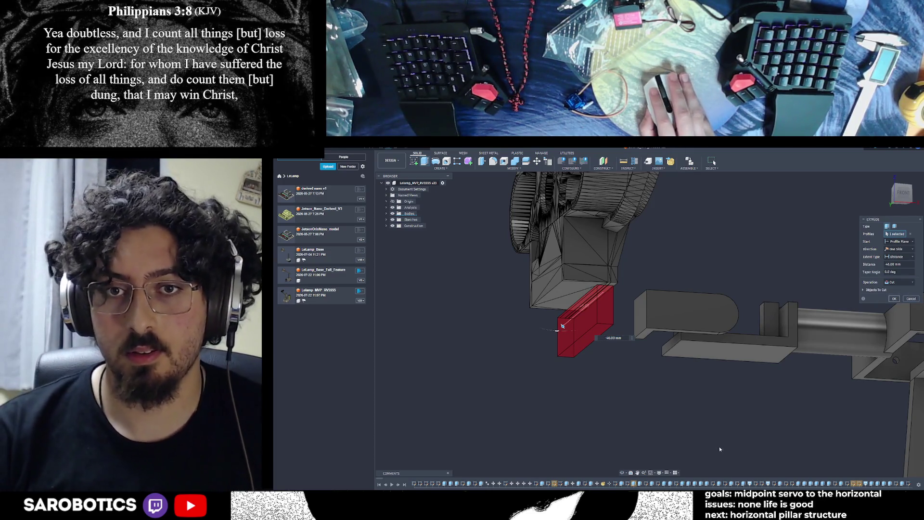
{"action": "key", "text": "Return"}
{"action": "middle_click_drag", "start_coordinate": [721, 449], "coordinate": [721, 424], "text": "shift"}
{"action": "mouse_move", "coordinate": [714, 162]}
{"action": "middle_mouse_down", "text": "shift"}
{"action": "mouse_move", "coordinate": [717, 192]}
{"action": "mouse_move", "coordinate": [711, 169]}
{"action": "middle_mouse_up", "text": "shift"}
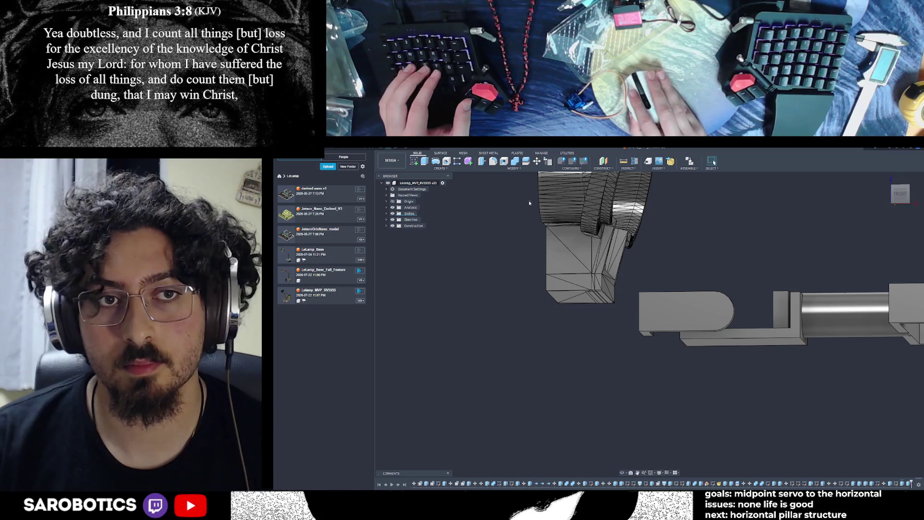
Move the lamp head body roughly 13 mm along X using Move/Copy.
{"action": "left_click", "coordinate": [538, 164]}
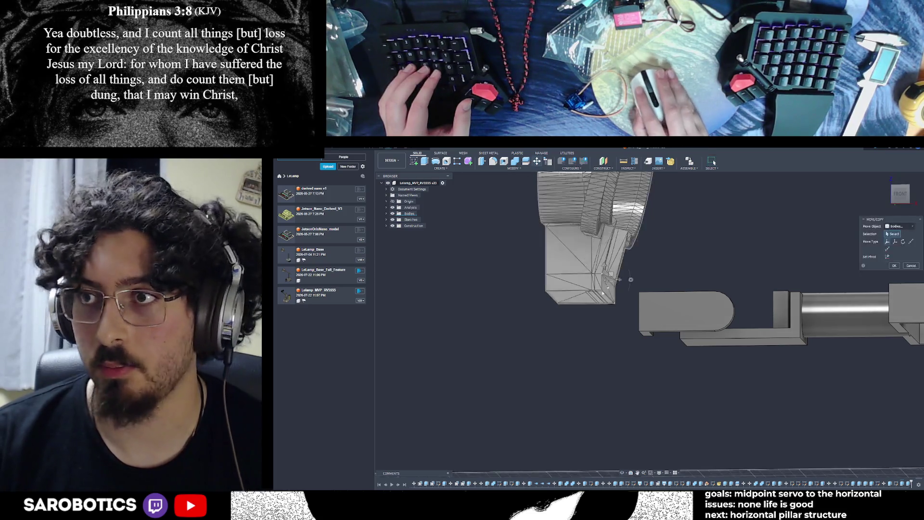
{"action": "left_click", "coordinate": [573, 246]}
{"action": "left_click", "coordinate": [900, 203]}
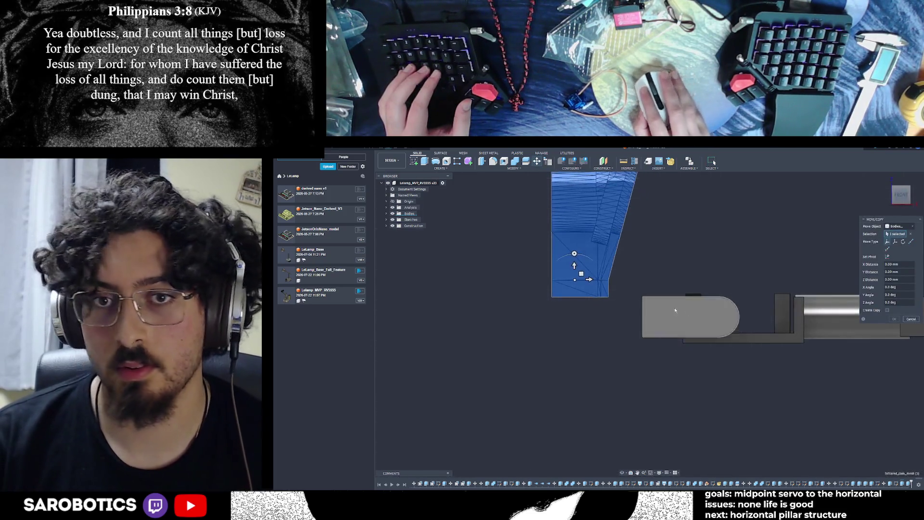
{"action": "left_click_drag", "start_coordinate": [591, 278], "coordinate": [642, 279]}
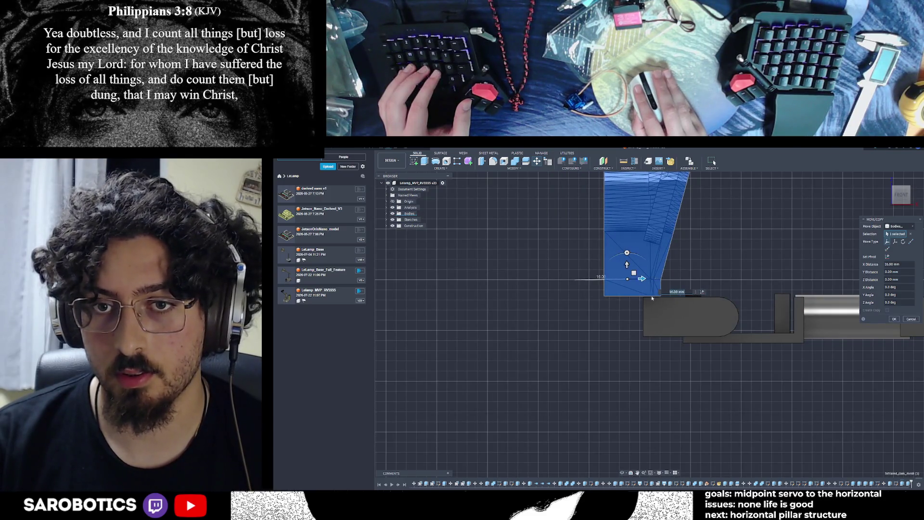
{"action": "mouse_move", "coordinate": [622, 473]}
{"action": "middle_mouse_down", "text": "shift"}
{"action": "mouse_move", "coordinate": [650, 434]}
{"action": "mouse_move", "coordinate": [683, 424]}
{"action": "mouse_move", "coordinate": [621, 435]}
{"action": "middle_mouse_up", "text": "shift"}
{"action": "mouse_move", "coordinate": [679, 352]}
{"action": "middle_mouse_down", "text": "shift"}
{"action": "mouse_move", "coordinate": [694, 337]}
{"action": "mouse_move", "coordinate": [664, 347]}
{"action": "mouse_move", "coordinate": [693, 356]}
{"action": "middle_mouse_up", "text": "shift"}
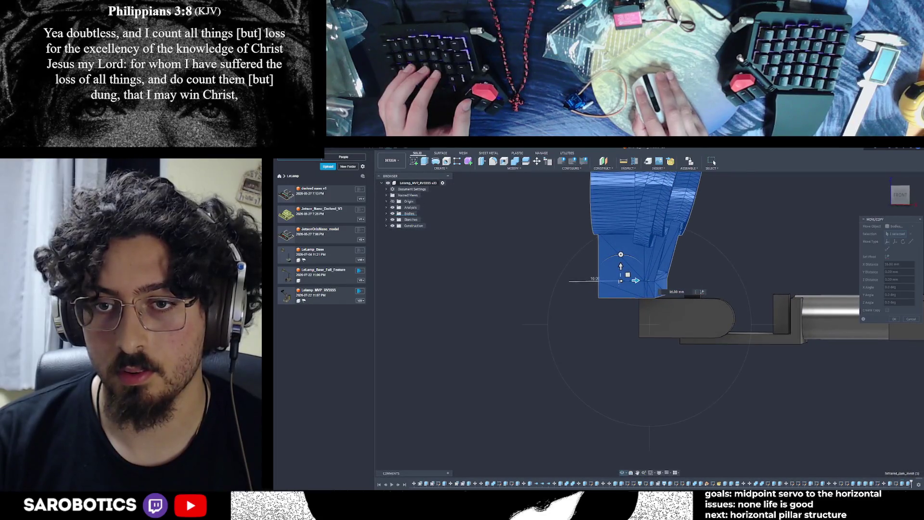
{"action": "left_click_drag", "start_coordinate": [636, 280], "coordinate": [626, 280]}
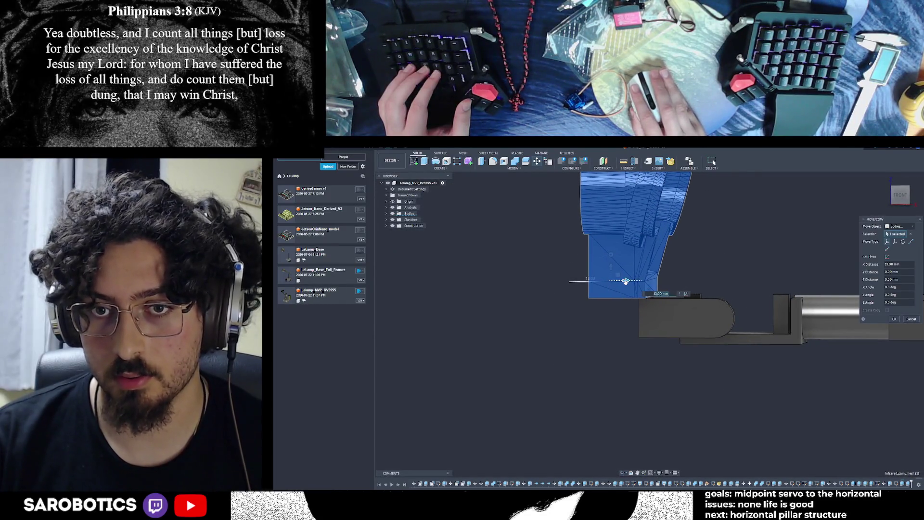
Fine-tune the head offset to 13.5 mm along X at its original height and confirm.
{"action": "mouse_move", "coordinate": [623, 473]}
{"action": "middle_mouse_down", "text": "shift"}
{"action": "mouse_move", "coordinate": [664, 443]}
{"action": "mouse_move", "coordinate": [722, 453]}
{"action": "middle_mouse_up", "text": "shift"}
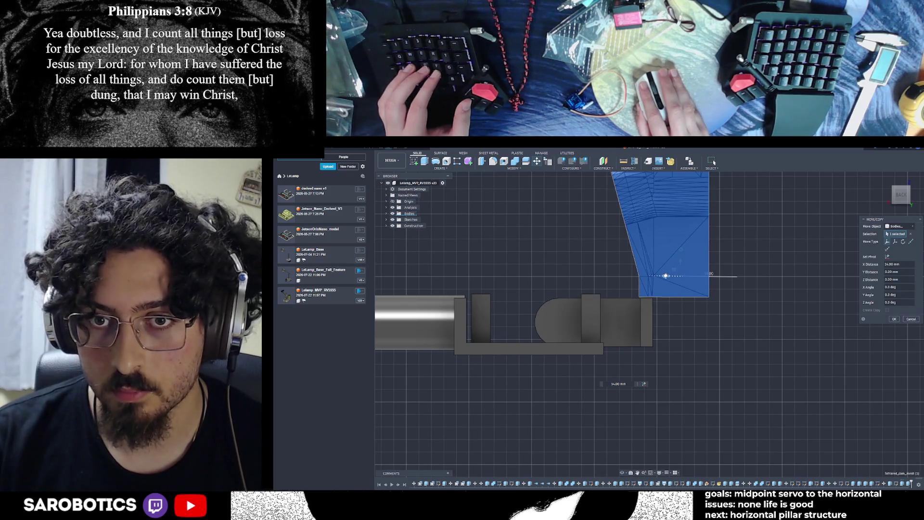
{"action": "left_click_drag", "start_coordinate": [668, 275], "coordinate": [673, 275]}
{"action": "scroll", "coordinate": [674, 275], "scroll_direction": "up", "scroll_amount": 3}
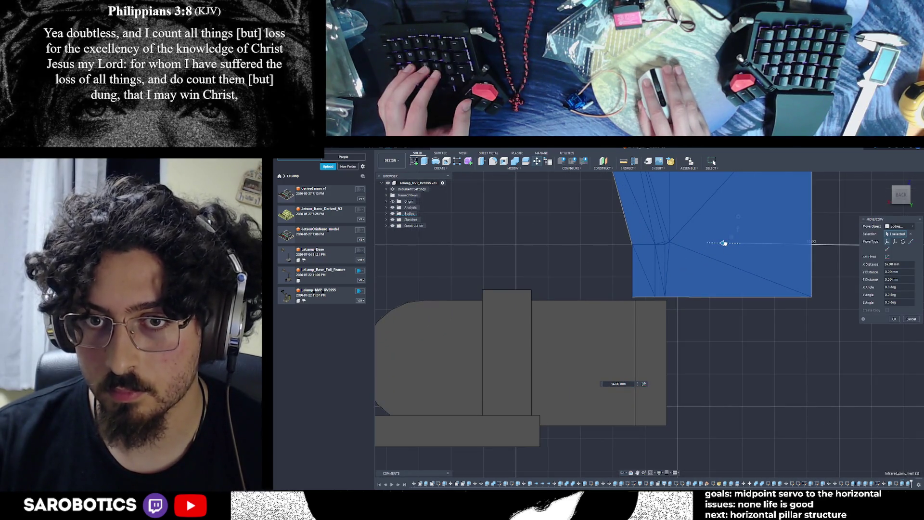
{"action": "left_click_drag", "start_coordinate": [726, 243], "coordinate": [730, 243]}
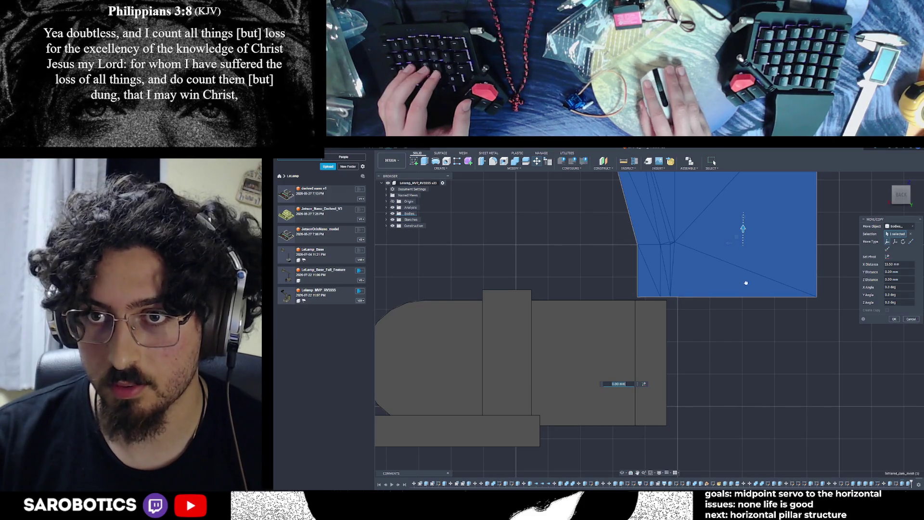
{"action": "left_click_drag", "start_coordinate": [747, 277], "coordinate": [739, 299]}
{"action": "left_click_drag", "start_coordinate": [743, 243], "coordinate": [743, 228]}
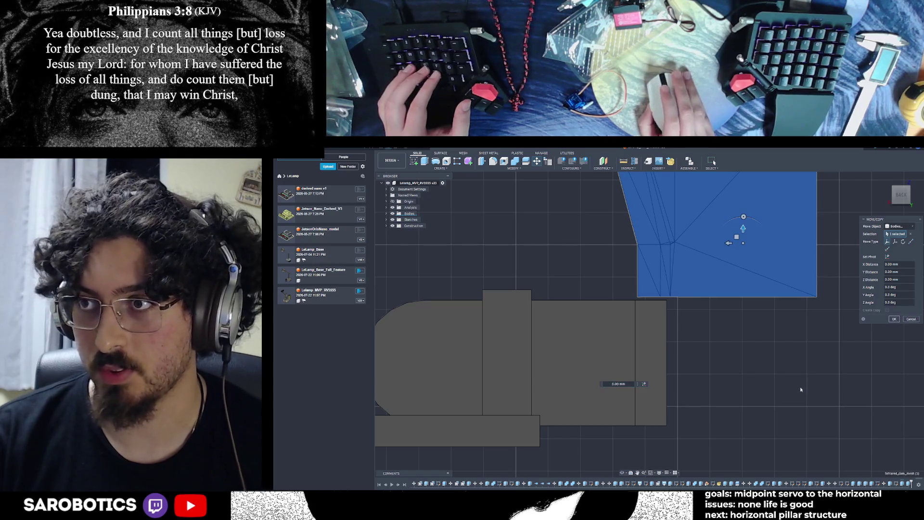
{"action": "key", "text": "Escape"}
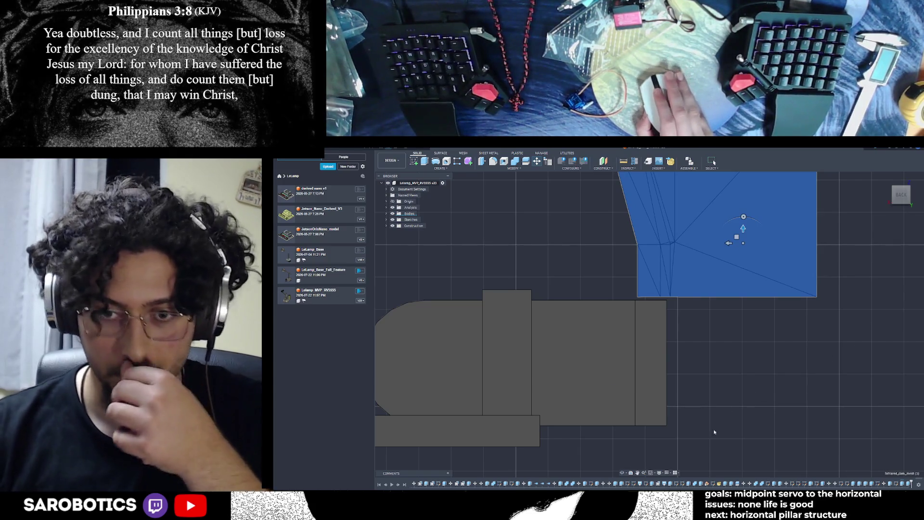
{"action": "left_click", "coordinate": [638, 474]}
{"action": "left_click_drag", "start_coordinate": [664, 337], "coordinate": [743, 361]}
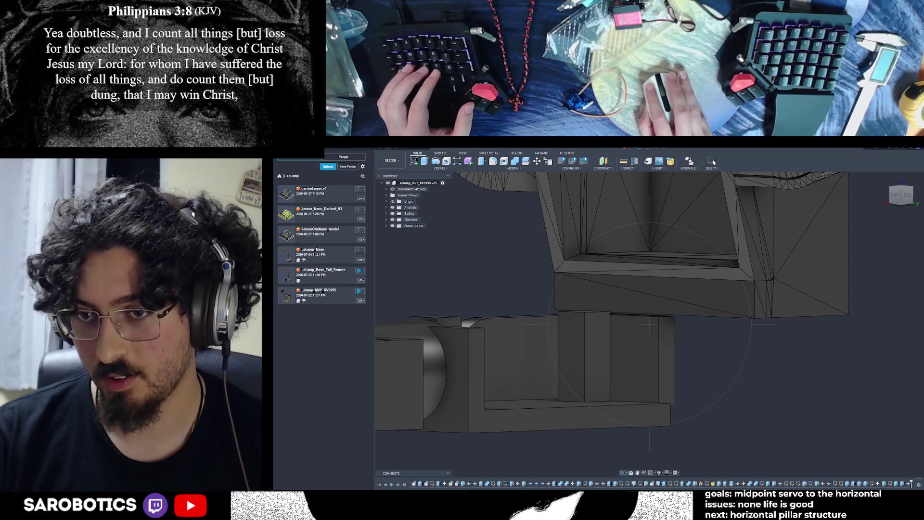
Start extruding the elbow face outward about 17 mm and inspect it from the right.
{"action": "key", "text": "e"}
{"action": "left_click_drag", "start_coordinate": [674, 358], "coordinate": [756, 355]}
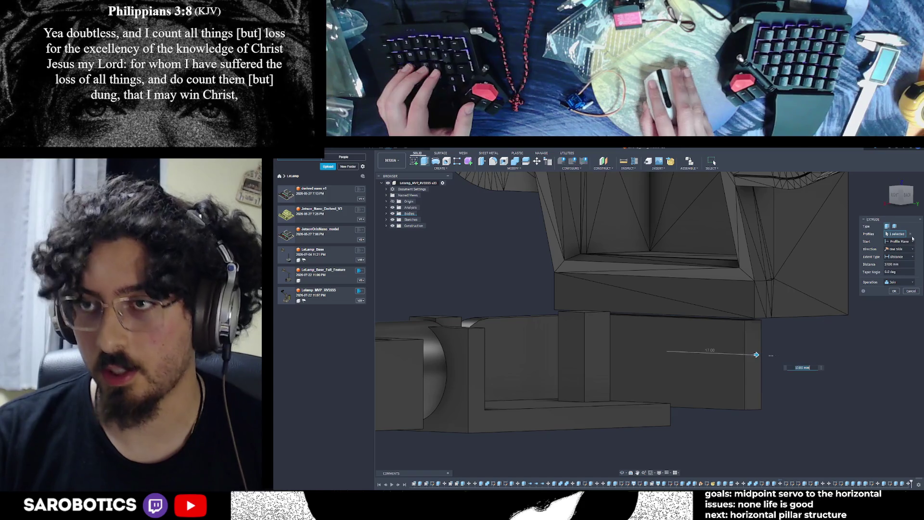
{"action": "left_click", "coordinate": [896, 198]}
{"action": "left_click", "coordinate": [625, 476]}
{"action": "left_click_drag", "start_coordinate": [636, 433], "coordinate": [741, 342]}
{"action": "right_click", "coordinate": [743, 339]}
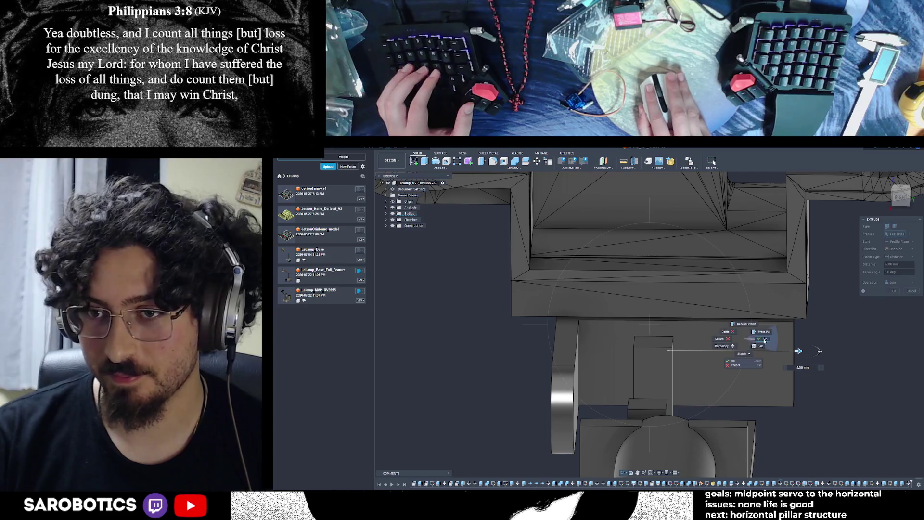
{"action": "left_click", "coordinate": [762, 339]}
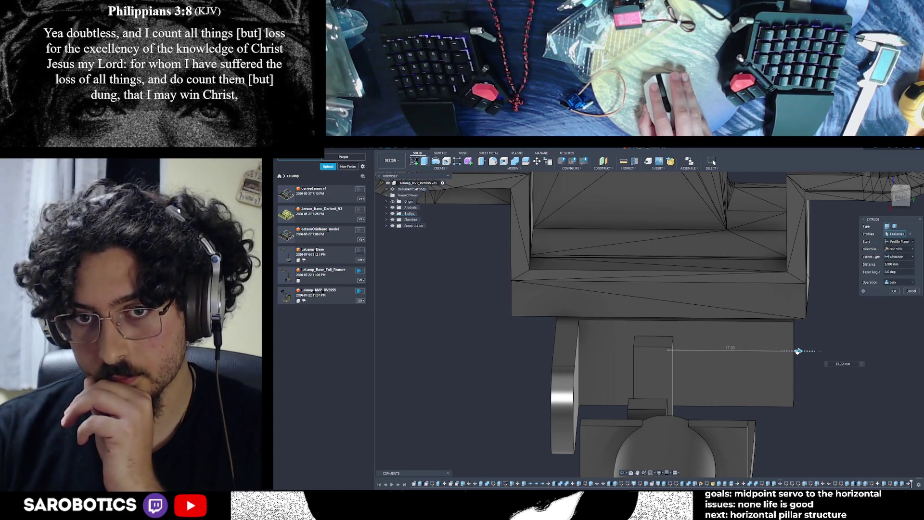
Adjust the extrusion to an 8 mm join filling the elbow gap and commit it.
{"action": "mouse_move", "coordinate": [798, 351]}
{"action": "left_mouse_down"}
{"action": "mouse_move", "coordinate": [621, 347]}
{"action": "mouse_move", "coordinate": [630, 350]}
{"action": "left_mouse_up"}
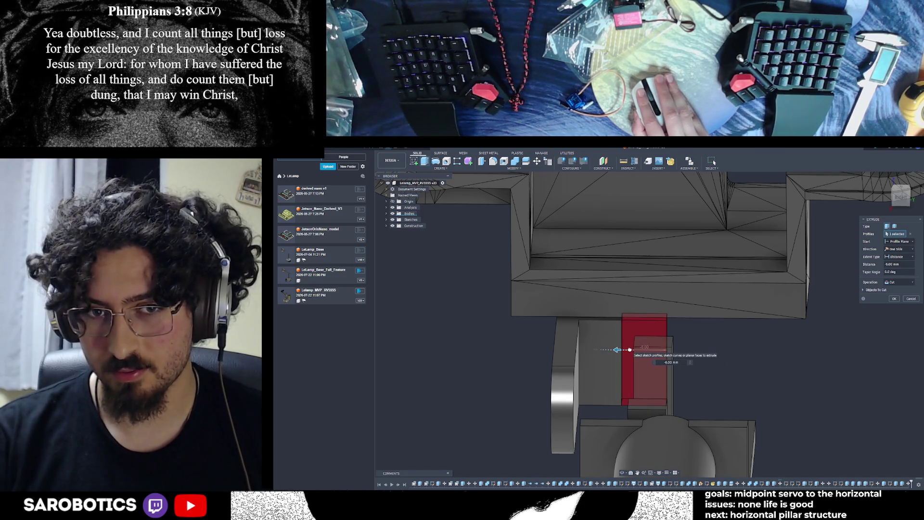
{"action": "left_click_drag", "start_coordinate": [630, 349], "coordinate": [587, 349]}
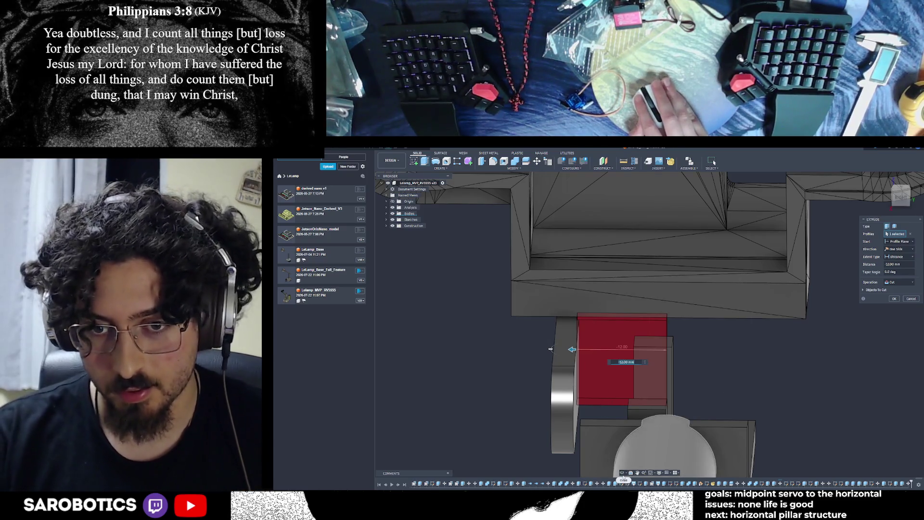
{"action": "mouse_move", "coordinate": [605, 458]}
{"action": "middle_mouse_down", "text": "shift"}
{"action": "mouse_move", "coordinate": [662, 361]}
{"action": "mouse_move", "coordinate": [586, 315]}
{"action": "mouse_move", "coordinate": [624, 354]}
{"action": "mouse_move", "coordinate": [569, 372]}
{"action": "mouse_move", "coordinate": [753, 360]}
{"action": "middle_mouse_up", "text": "shift"}
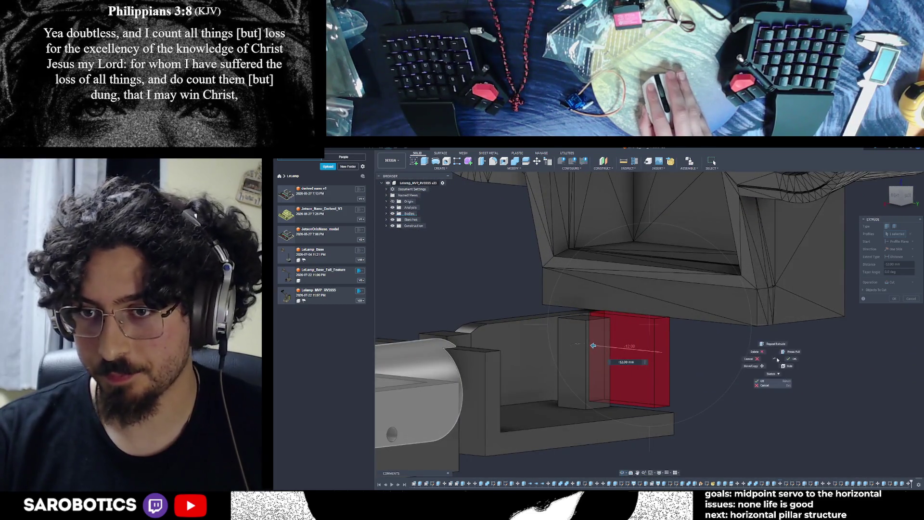
{"action": "left_click_drag", "start_coordinate": [592, 345], "coordinate": [690, 358]}
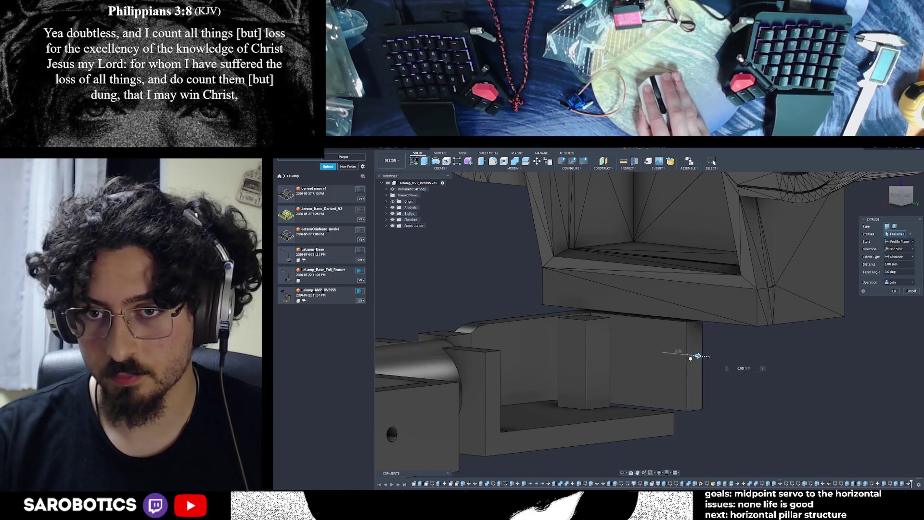
{"action": "left_click", "coordinate": [897, 197]}
{"action": "middle_click_drag", "start_coordinate": [713, 366], "coordinate": [818, 318], "text": "shift"}
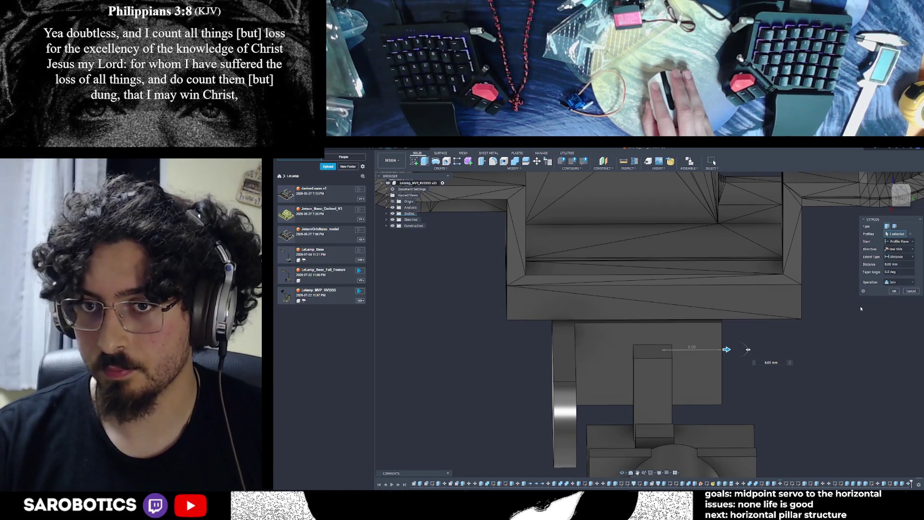
{"action": "key", "text": "Return"}
{"action": "scroll", "coordinate": [669, 333], "scroll_direction": "up", "scroll_amount": 2}
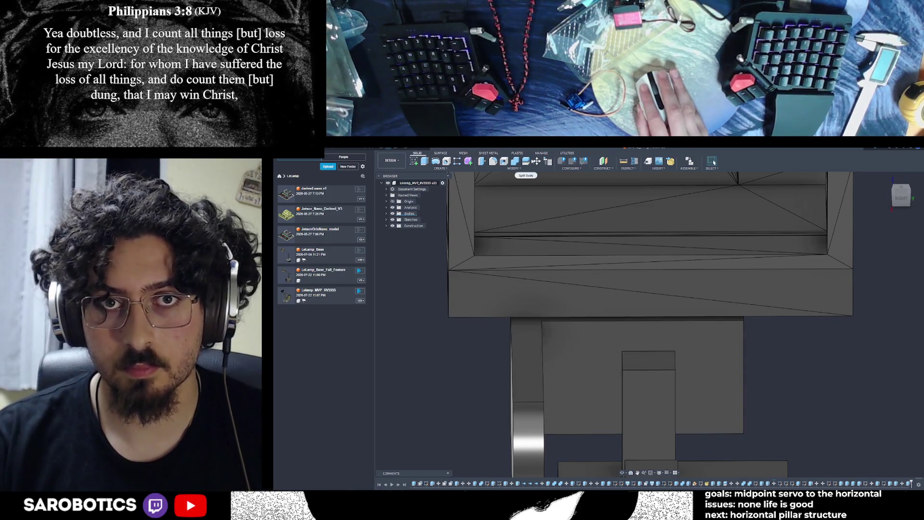
Nudge the upper housing body 0.20 mm along Z so it aligns with the bracket.
{"action": "left_click", "coordinate": [537, 162]}
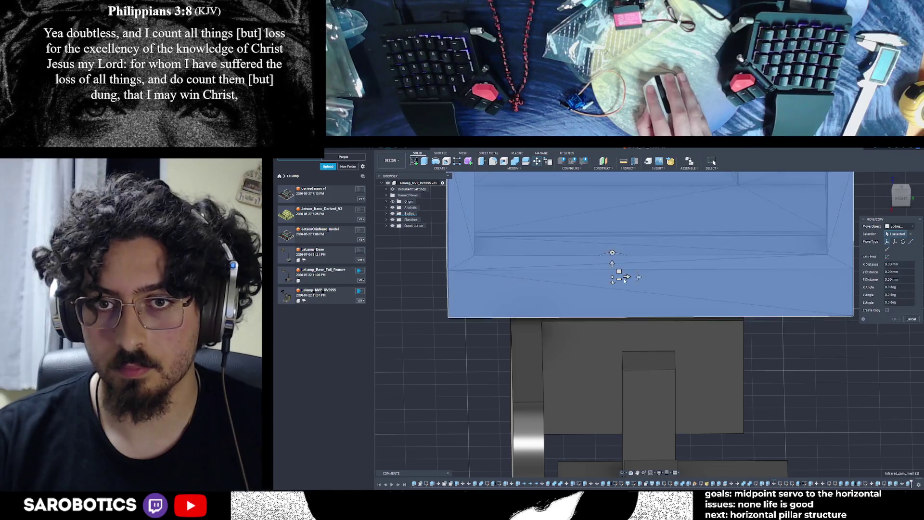
{"action": "left_click", "coordinate": [612, 263]}
{"action": "left_click_drag", "start_coordinate": [612, 264], "coordinate": [613, 278]}
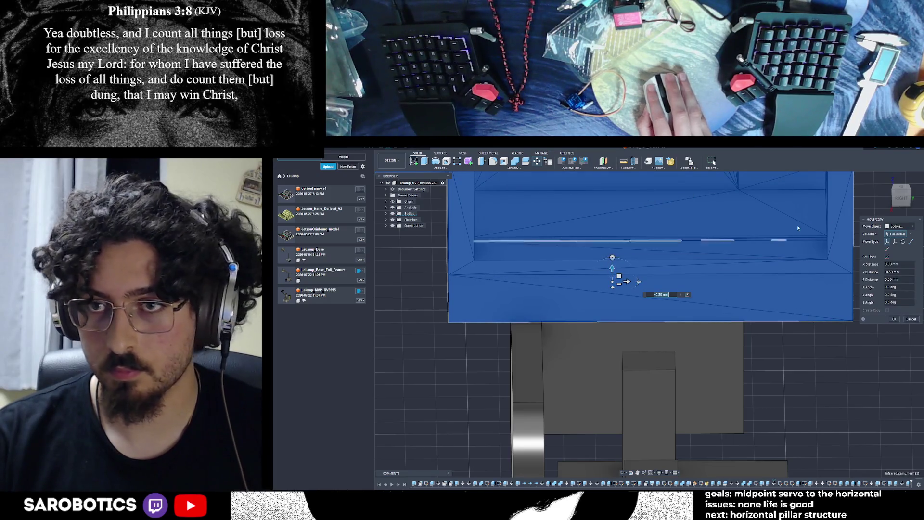
{"action": "left_click", "coordinate": [915, 195]}
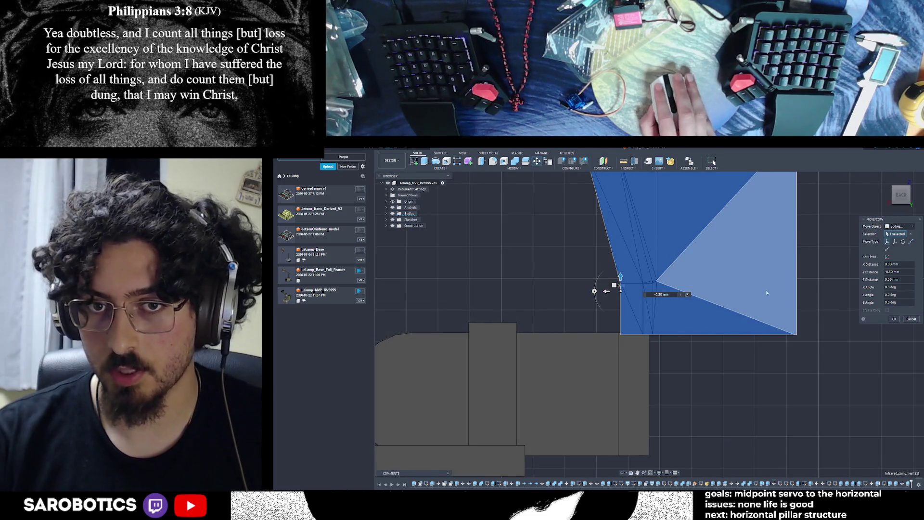
{"action": "scroll", "coordinate": [613, 290], "scroll_direction": "up", "scroll_amount": 1}
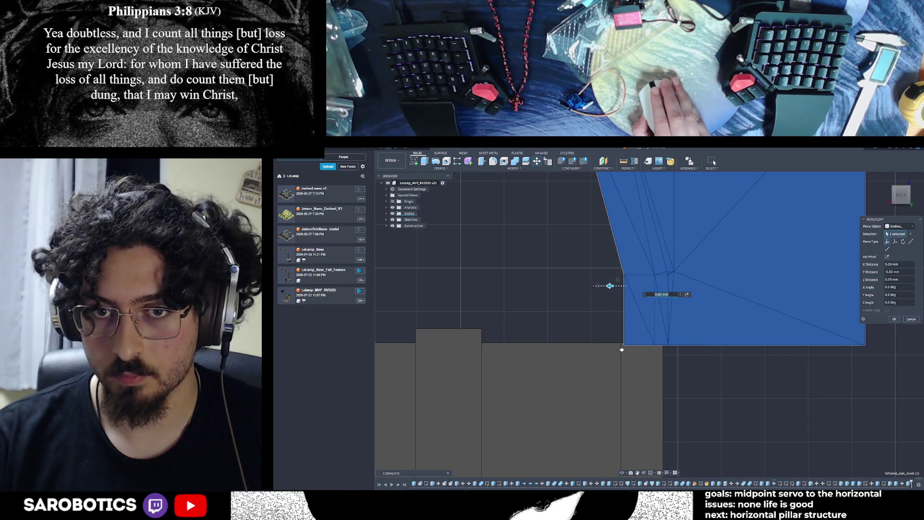
{"action": "scroll", "coordinate": [623, 348], "scroll_direction": "down", "scroll_amount": 2}
{"action": "scroll", "coordinate": [579, 232], "scroll_direction": "up", "scroll_amount": 3}
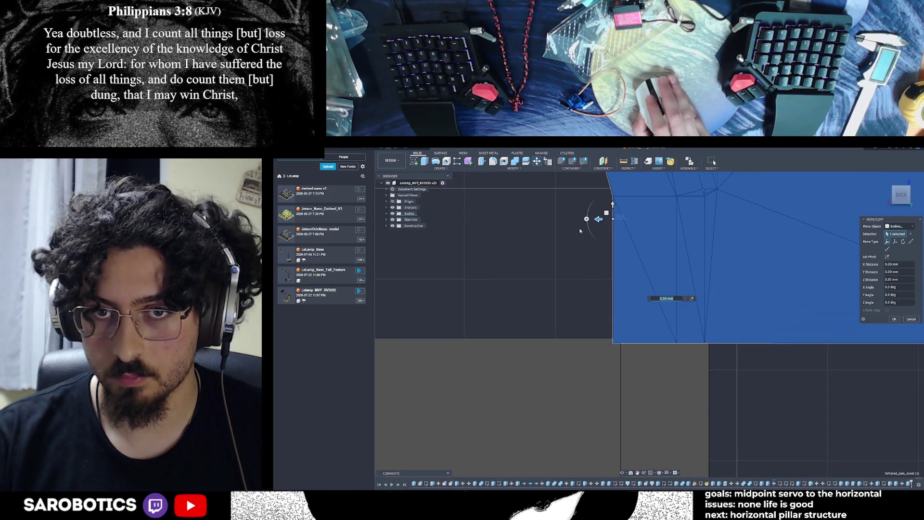
{"action": "left_click_drag", "start_coordinate": [599, 219], "coordinate": [608, 219]}
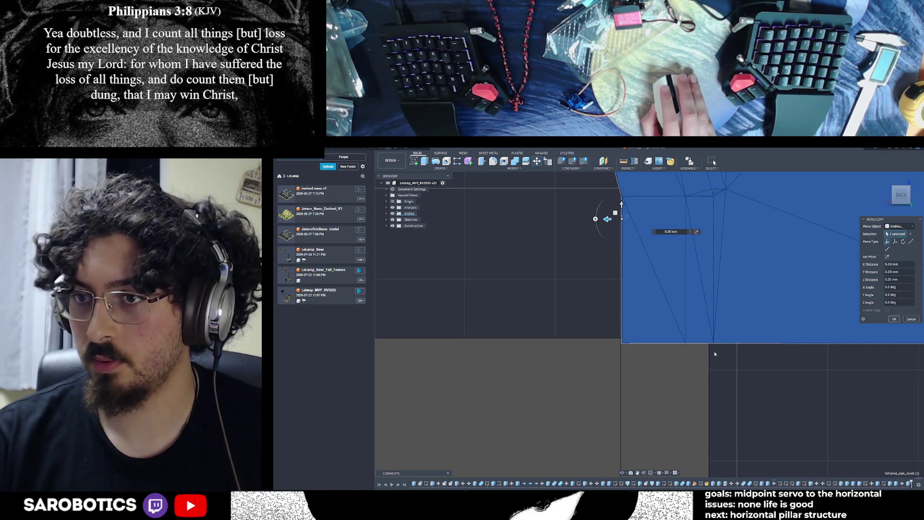
{"action": "key", "text": "Return"}
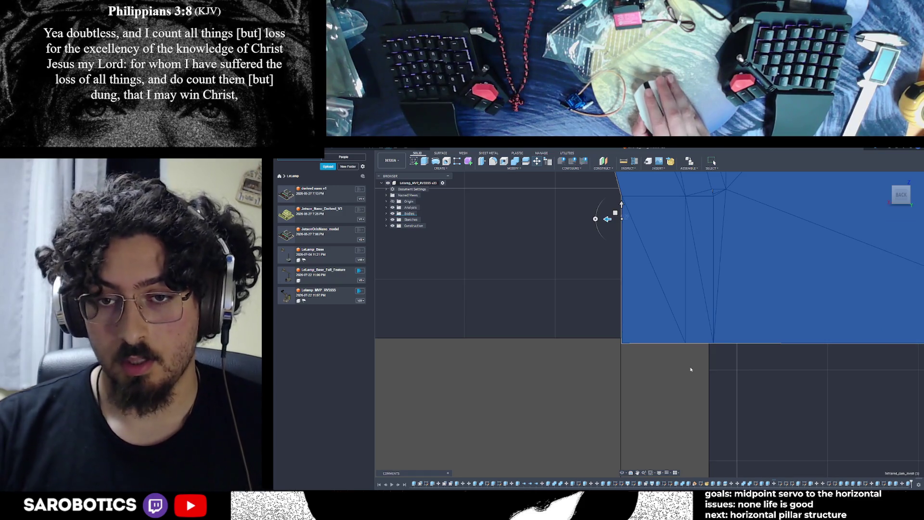
{"action": "middle_click_drag", "start_coordinate": [670, 420], "coordinate": [693, 394], "text": "shift"}
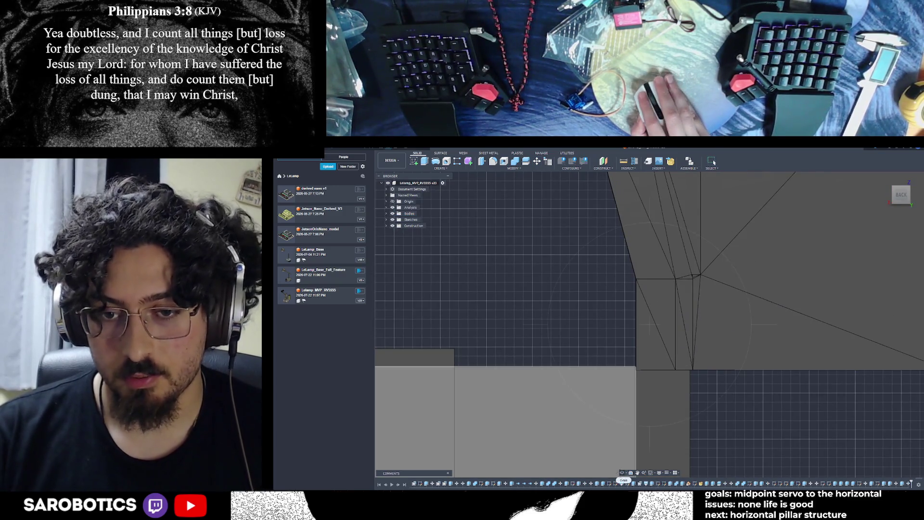
Start Combine for the pillar bodies and zoom in on the servo bracket.
{"action": "scroll", "coordinate": [693, 394], "scroll_direction": "down", "scroll_amount": 10}
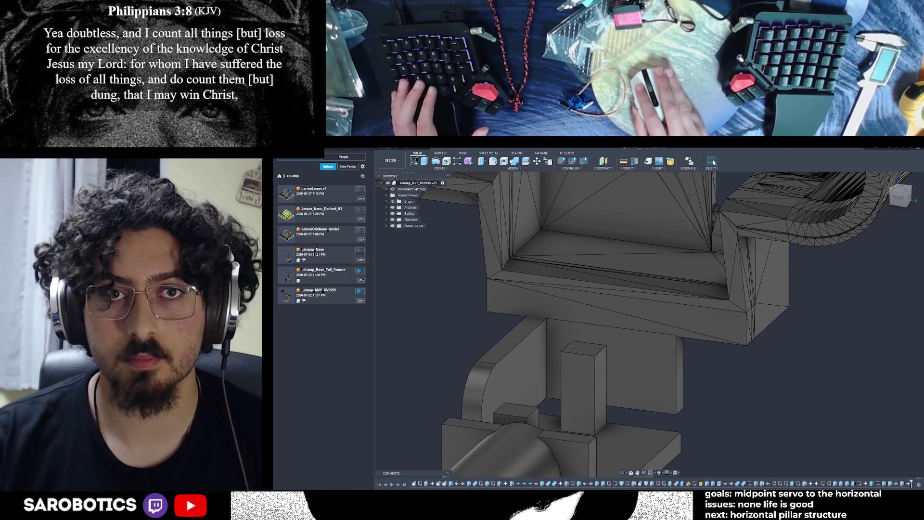
{"action": "left_click", "coordinate": [511, 162]}
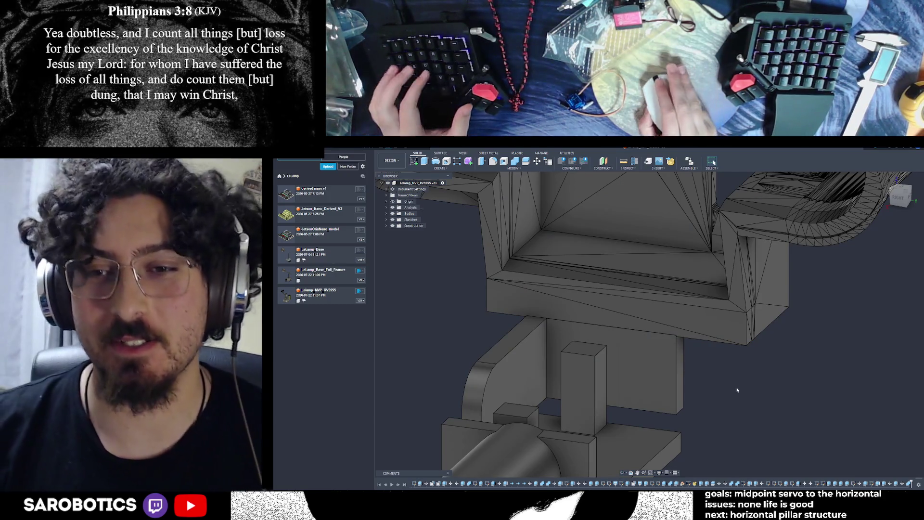
{"action": "scroll", "coordinate": [742, 398], "scroll_direction": "down", "scroll_amount": 3}
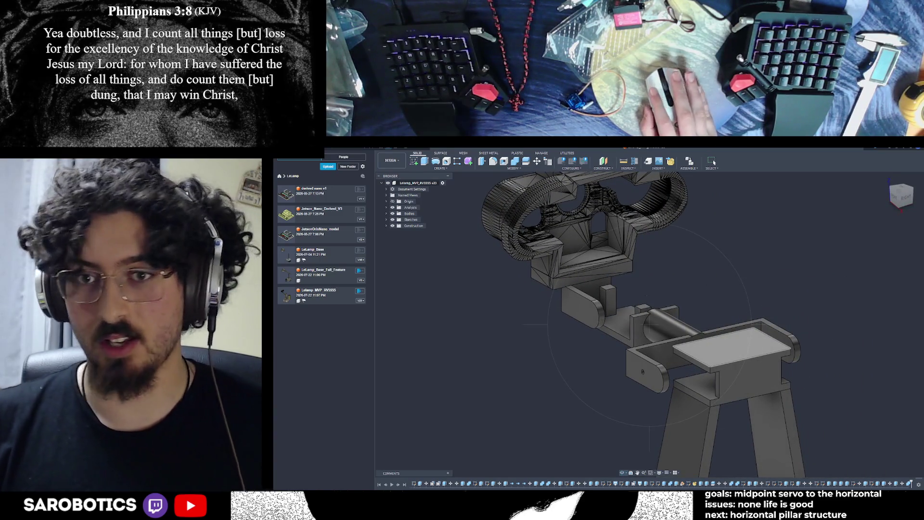
{"action": "key", "text": "Escape"}
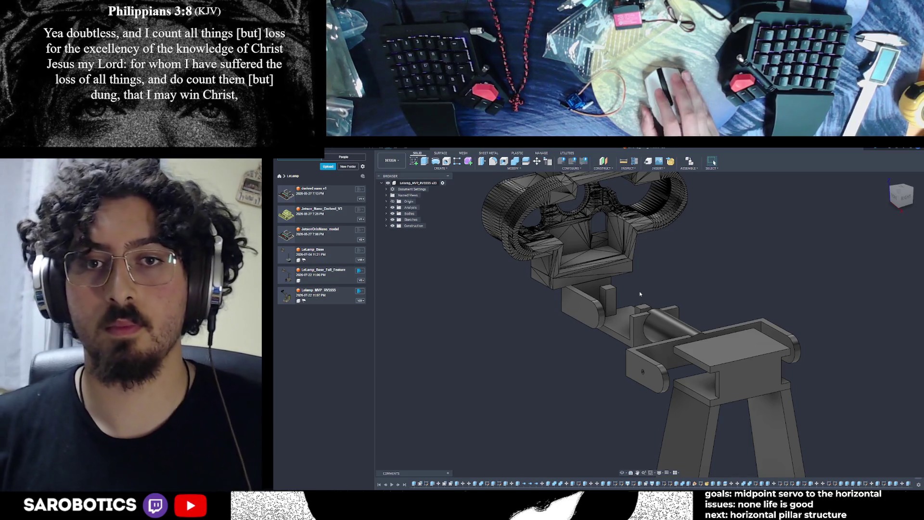
{"action": "middle_click_drag", "start_coordinate": [620, 473], "coordinate": [578, 409], "text": "shift"}
{"action": "scroll", "coordinate": [578, 409], "scroll_direction": "up", "scroll_amount": 3}
{"action": "middle_click_drag", "start_coordinate": [521, 267], "coordinate": [516, 292]}
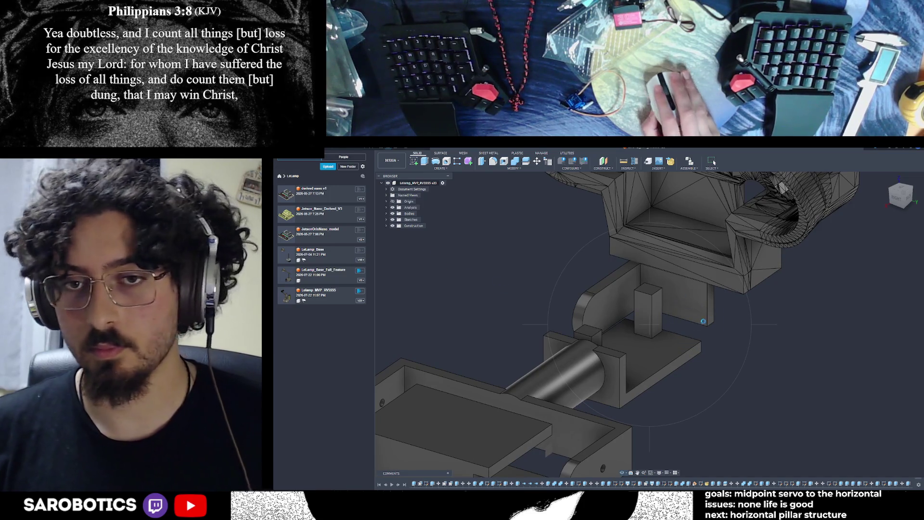
Expand Bodies > Head Joint and toggle servo visibility, leaving the camera servo shown.
{"action": "left_click", "coordinate": [386, 213]}
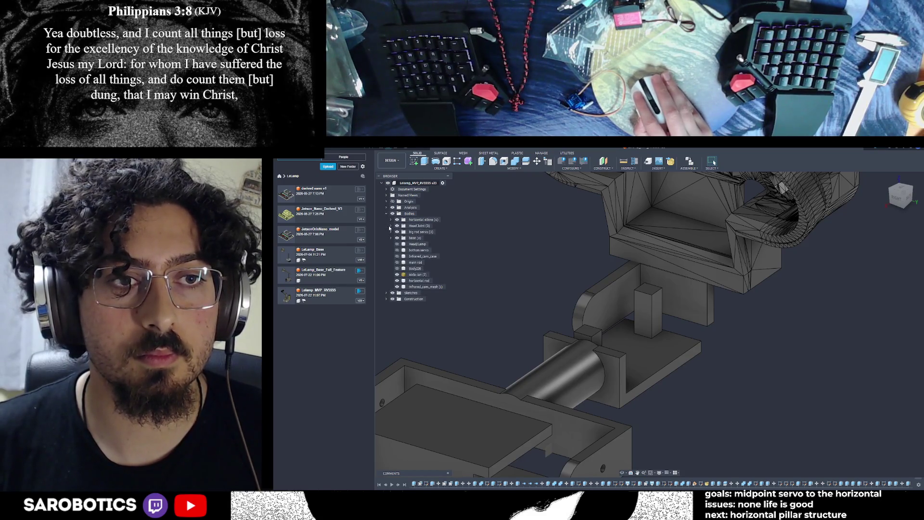
{"action": "left_click", "coordinate": [390, 226]}
{"action": "left_click", "coordinate": [402, 232]}
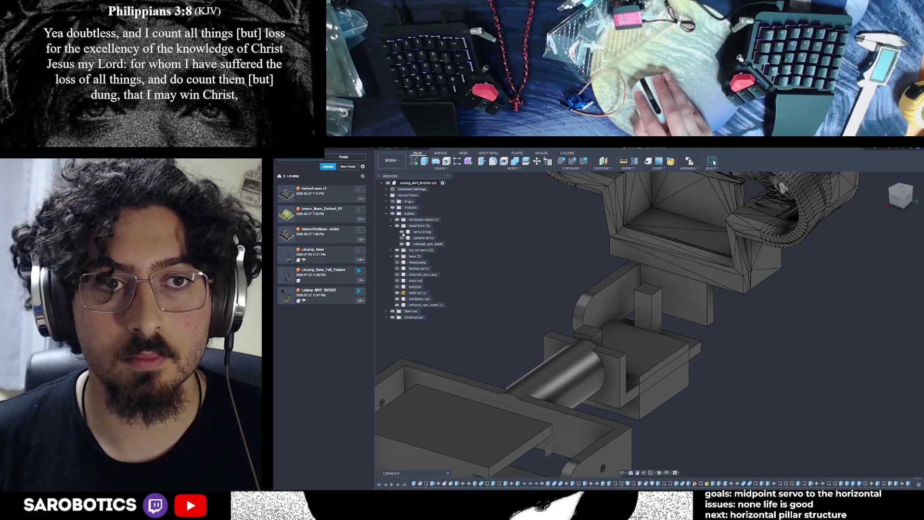
{"action": "left_click", "coordinate": [403, 233]}
{"action": "left_click", "coordinate": [402, 233]}
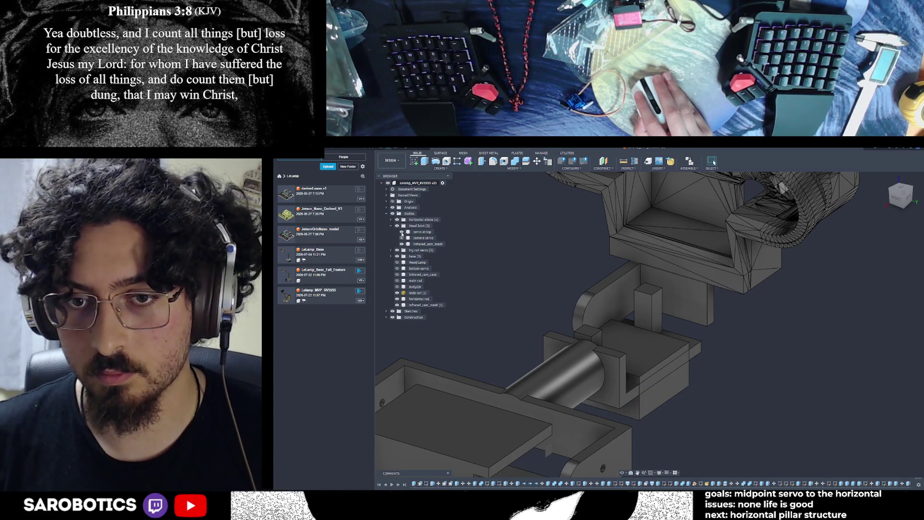
{"action": "left_click", "coordinate": [402, 232]}
{"action": "left_click", "coordinate": [402, 238]}
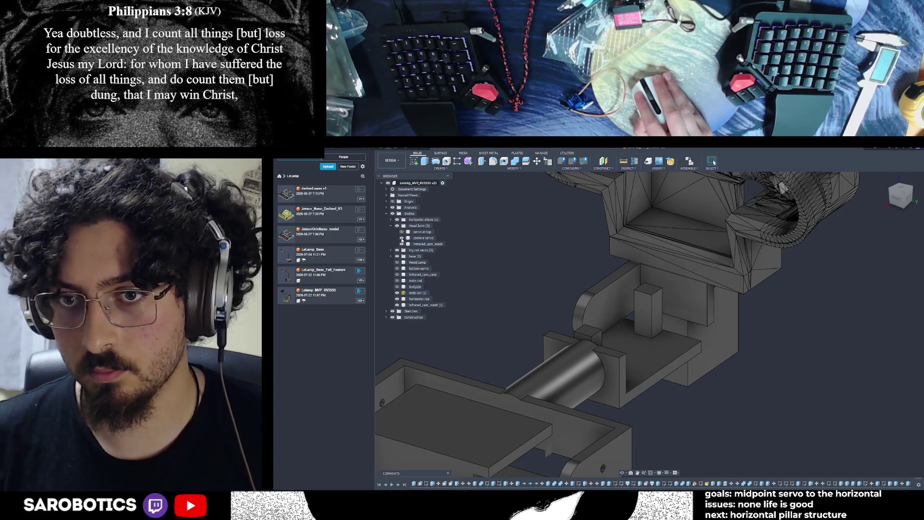
{"action": "scroll", "coordinate": [674, 337], "scroll_direction": "down", "scroll_amount": 3}
Orbit to an angled view of the whole lamp and bring up the Combine context menu.
{"action": "middle_click_drag", "start_coordinate": [622, 473], "coordinate": [540, 462], "text": "shift"}
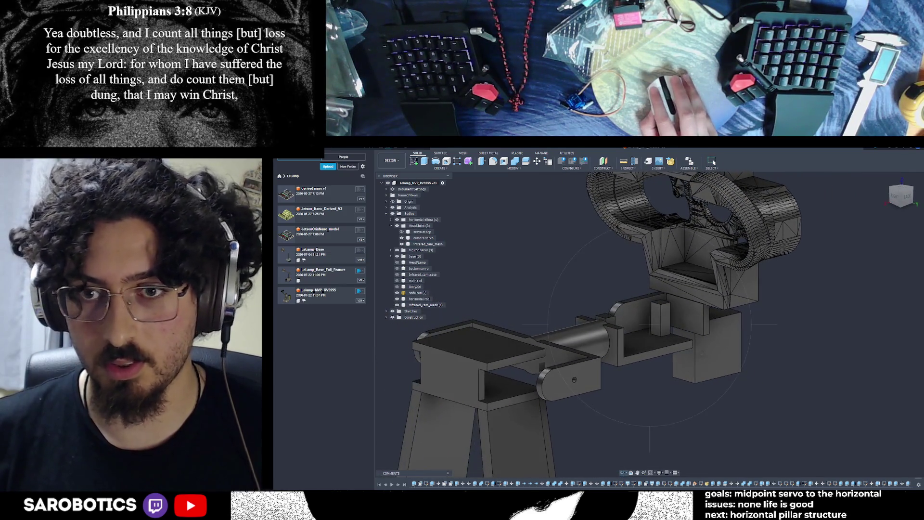
{"action": "scroll", "coordinate": [641, 437], "scroll_direction": "down", "scroll_amount": 5}
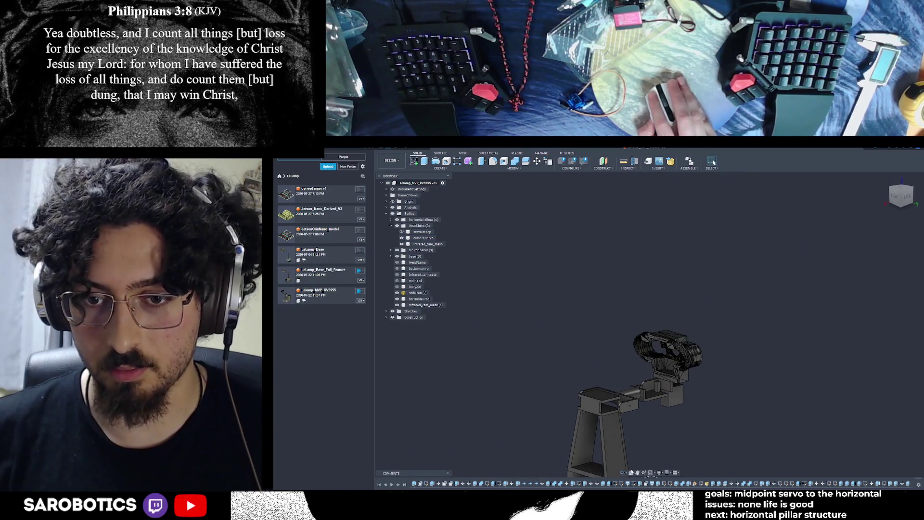
{"action": "scroll", "coordinate": [655, 426], "scroll_direction": "up", "scroll_amount": 5}
{"action": "middle_click_drag", "start_coordinate": [650, 404], "coordinate": [626, 328], "text": "shift"}
{"action": "right_click", "coordinate": [625, 314]}
Finish combining the pillar bodies and expand the horizontal elbow folder.
{"action": "left_click", "coordinate": [639, 316]}
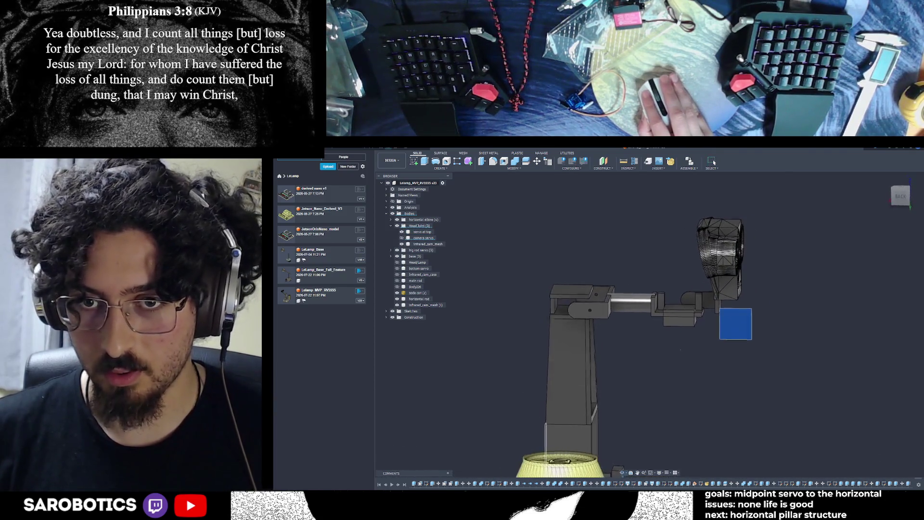
{"action": "mouse_move", "coordinate": [665, 337]}
{"action": "middle_mouse_down", "text": "shift"}
{"action": "mouse_move", "coordinate": [698, 342]}
{"action": "mouse_move", "coordinate": [685, 343]}
{"action": "middle_mouse_up", "text": "shift"}
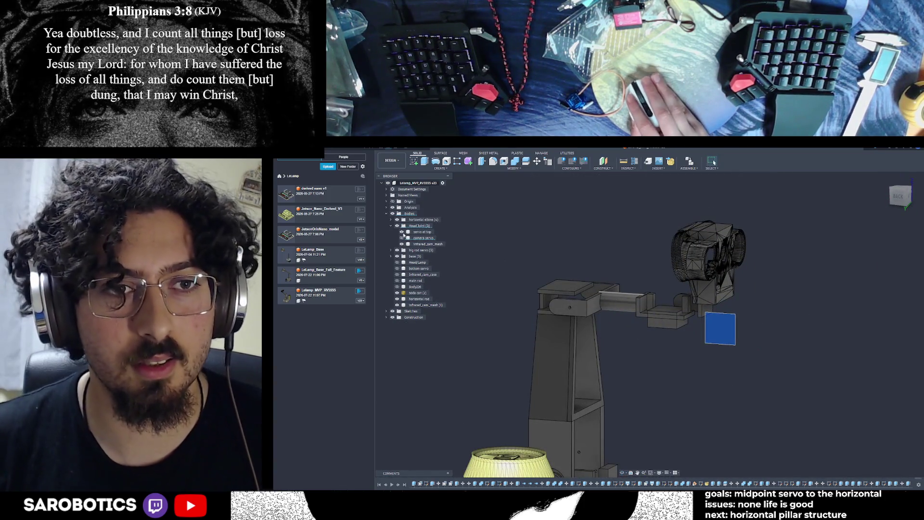
{"action": "left_click", "coordinate": [392, 221]}
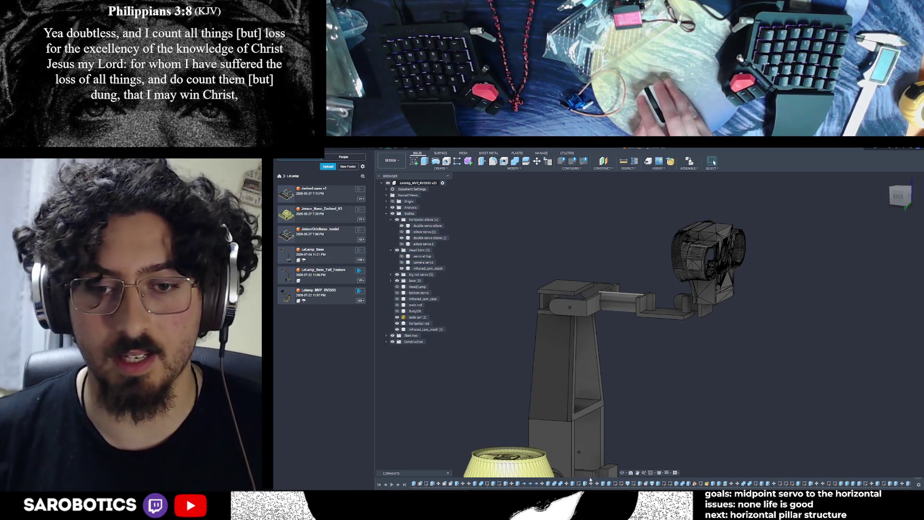
{"action": "left_click", "coordinate": [621, 473]}
{"action": "mouse_move", "coordinate": [626, 433]}
{"action": "left_mouse_down"}
{"action": "mouse_move", "coordinate": [626, 260]}
{"action": "mouse_move", "coordinate": [626, 424]}
{"action": "mouse_move", "coordinate": [636, 395]}
{"action": "mouse_move", "coordinate": [665, 370]}
{"action": "left_mouse_up"}
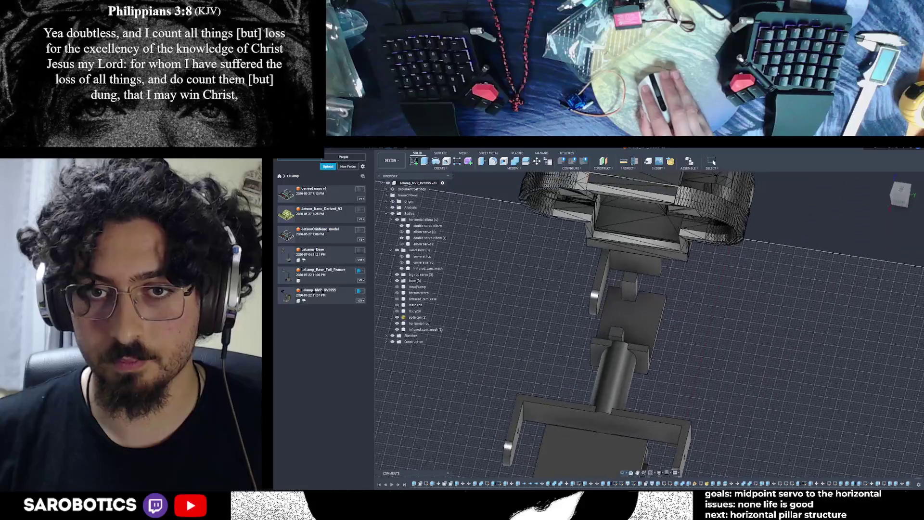
{"action": "left_click", "coordinate": [669, 293]}
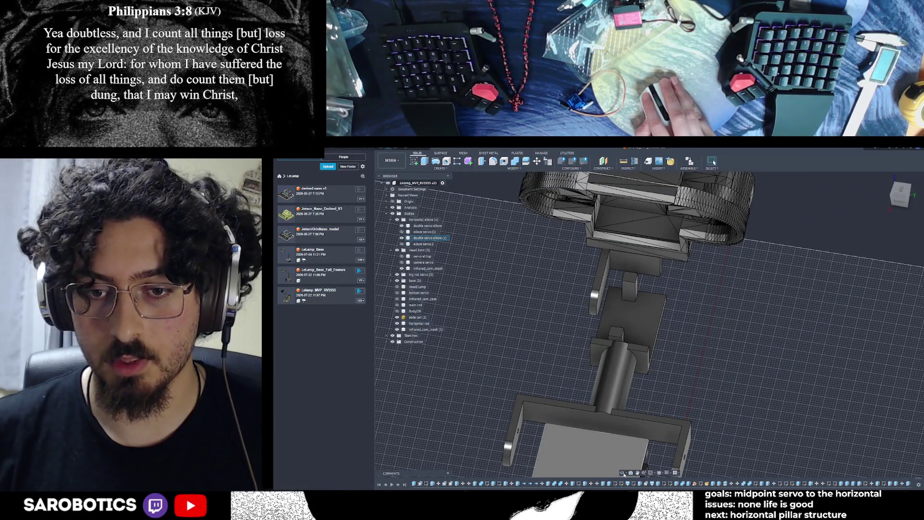
{"action": "left_click", "coordinate": [625, 475]}
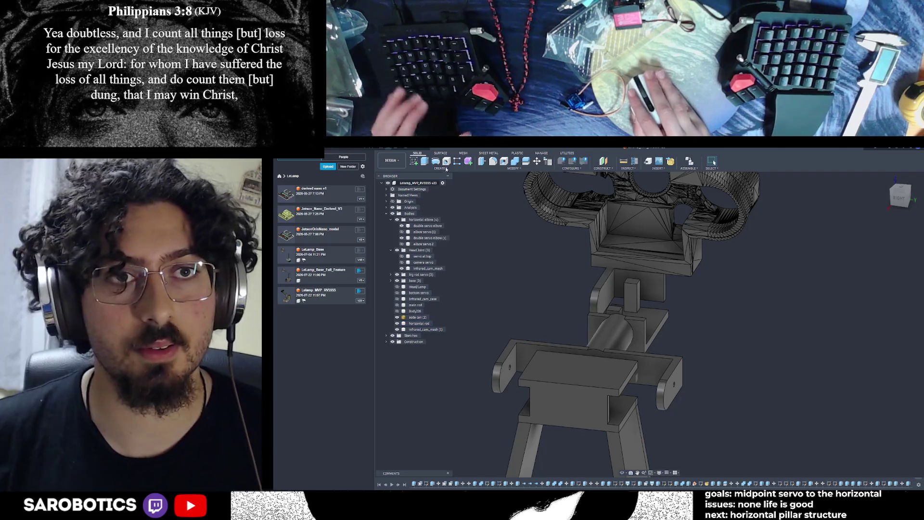
Split the infrared_cam_mesh body into two using a face as the splitting tool.
{"action": "left_click", "coordinate": [530, 161]}
{"action": "left_click", "coordinate": [626, 289]}
{"action": "left_click", "coordinate": [638, 286]}
{"action": "left_click", "coordinate": [895, 251]}
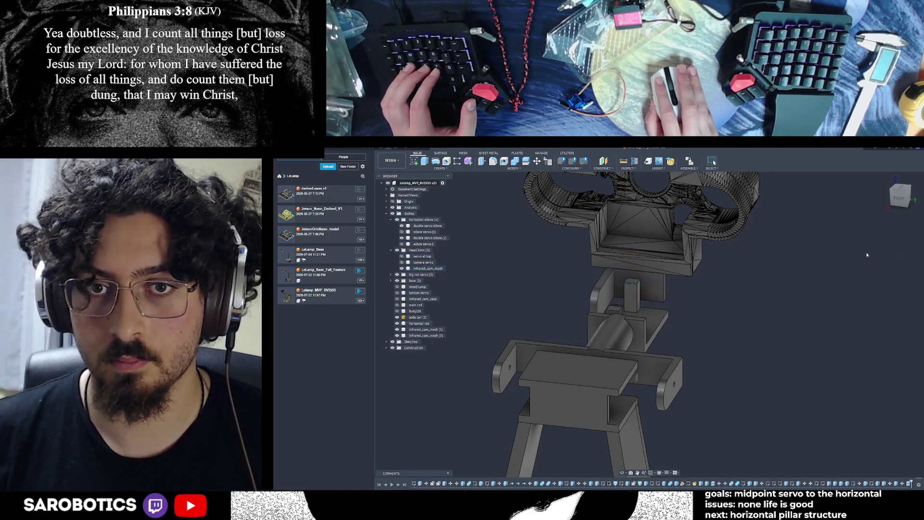
{"action": "key", "text": "m"}
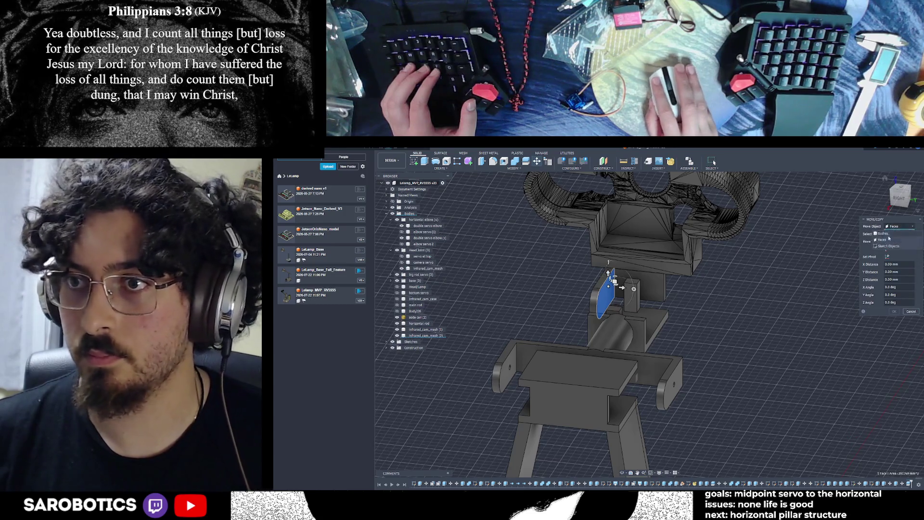
Move the infrared_cam_mesh (2) body 11 mm along X, then orbit for an overview.
{"action": "left_click", "coordinate": [891, 234]}
{"action": "left_click", "coordinate": [612, 289]}
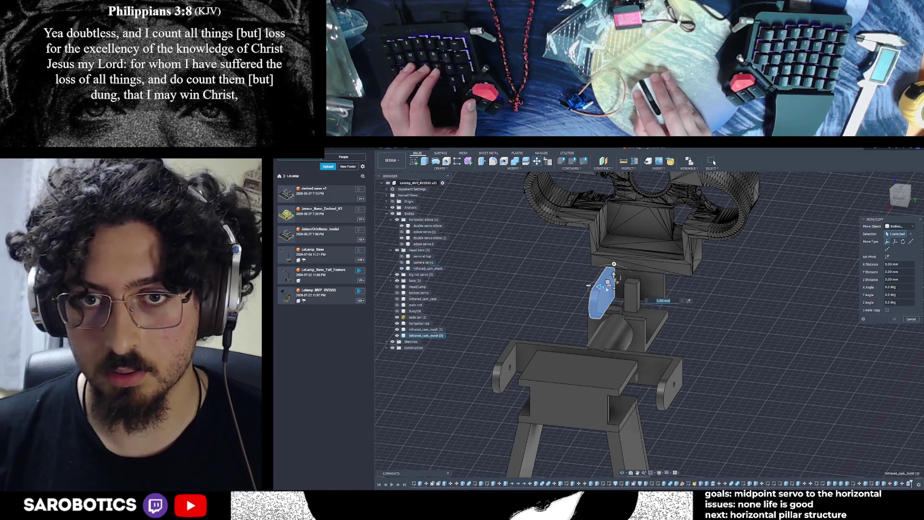
{"action": "left_click_drag", "start_coordinate": [589, 286], "coordinate": [571, 285]}
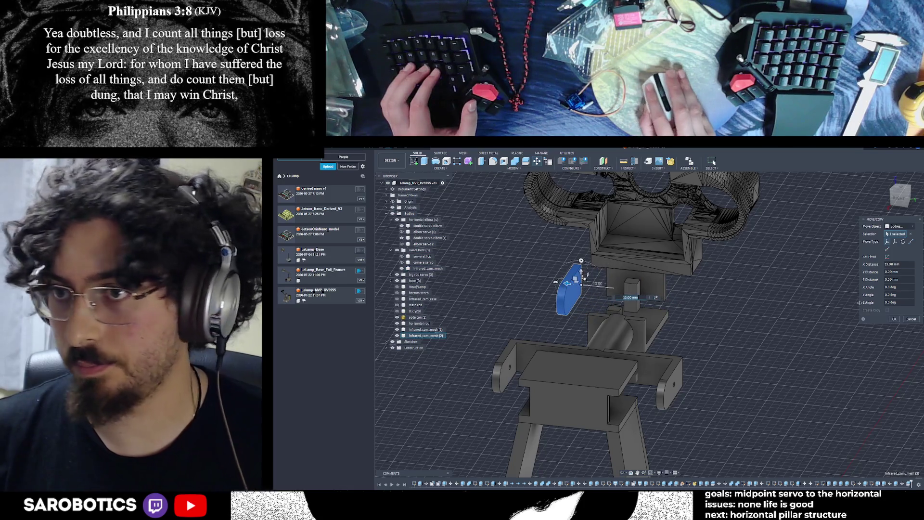
{"action": "left_click", "coordinate": [894, 319]}
{"action": "middle_click_drag", "start_coordinate": [722, 313], "coordinate": [714, 163], "text": "shift"}
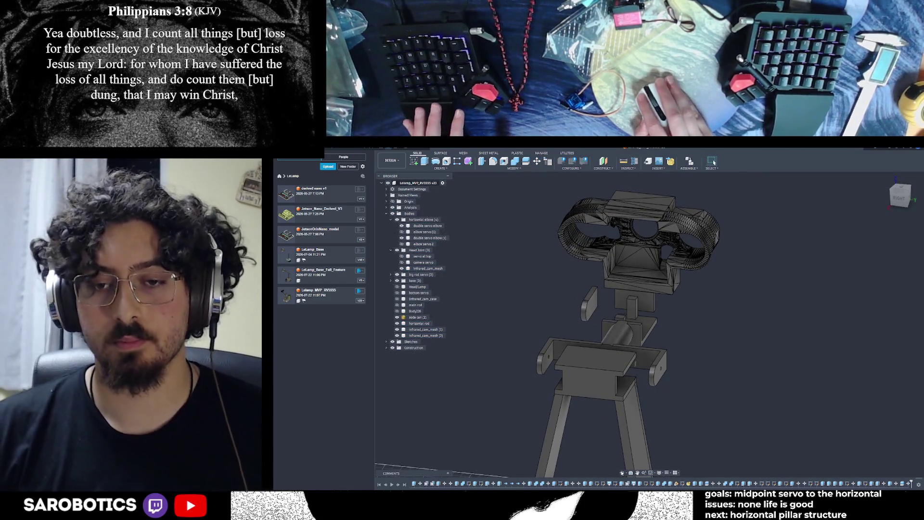
{"action": "mouse_move", "coordinate": [580, 401]}
{"action": "middle_mouse_down", "text": "shift"}
{"action": "mouse_move", "coordinate": [540, 366]}
{"action": "mouse_move", "coordinate": [580, 401]}
{"action": "middle_mouse_up", "text": "shift"}
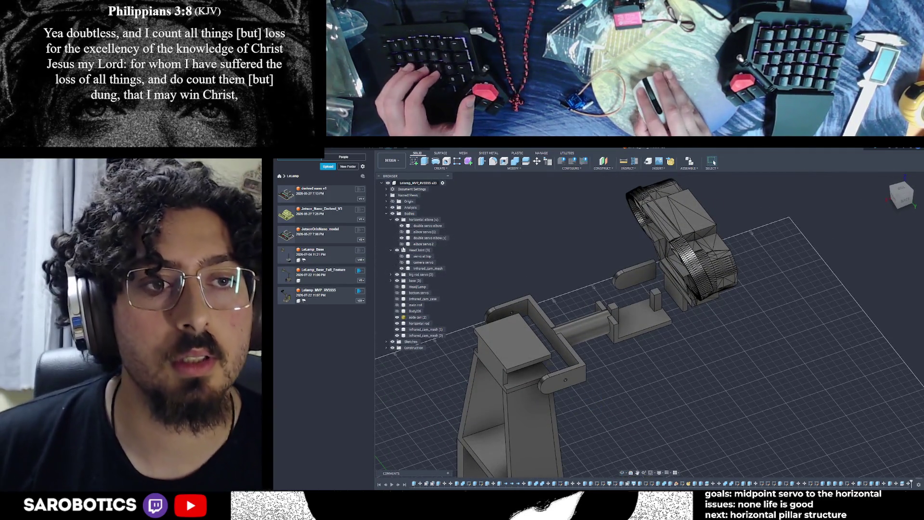
Abandon Split Body and slide the elbow servo body -80 mm along X with Move/Copy.
{"action": "left_click", "coordinate": [532, 162]}
{"action": "left_click", "coordinate": [912, 250]}
{"action": "left_click", "coordinate": [498, 330]}
{"action": "left_click", "coordinate": [537, 161]}
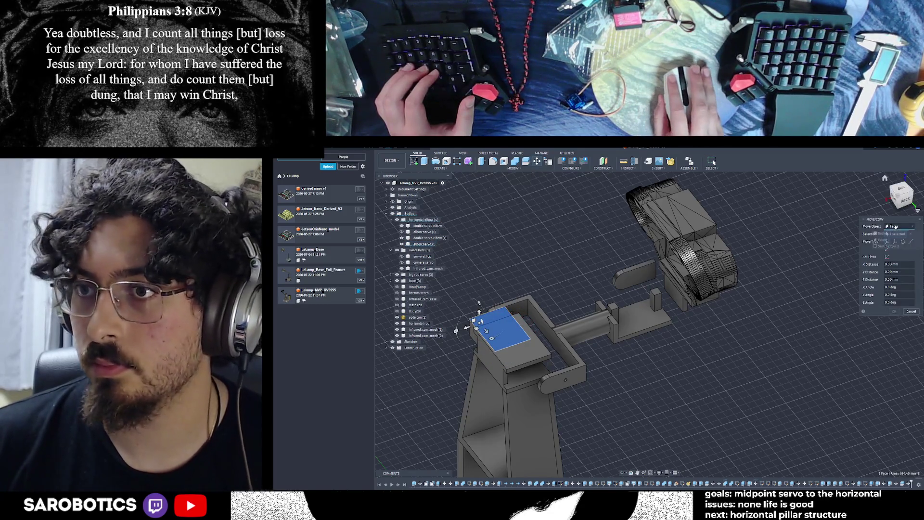
{"action": "left_click", "coordinate": [883, 233]}
{"action": "left_click", "coordinate": [501, 340]}
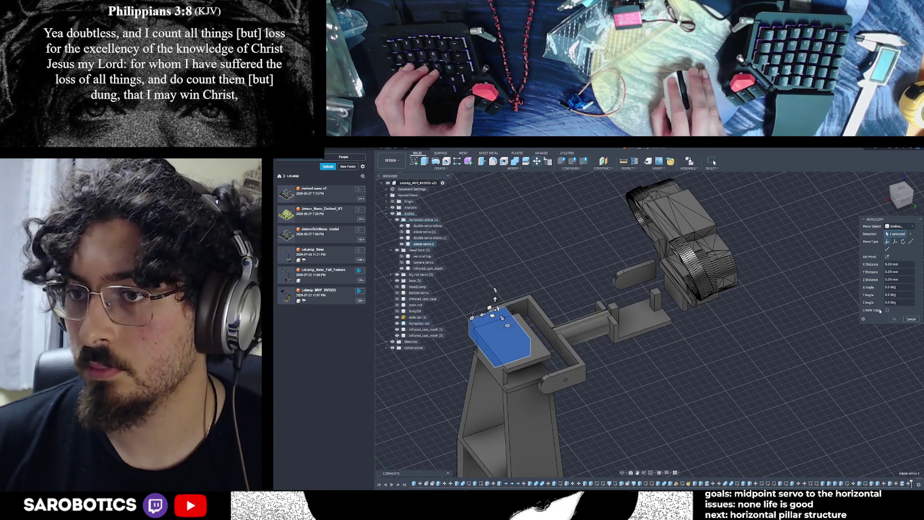
{"action": "left_click_drag", "start_coordinate": [510, 308], "coordinate": [613, 289]}
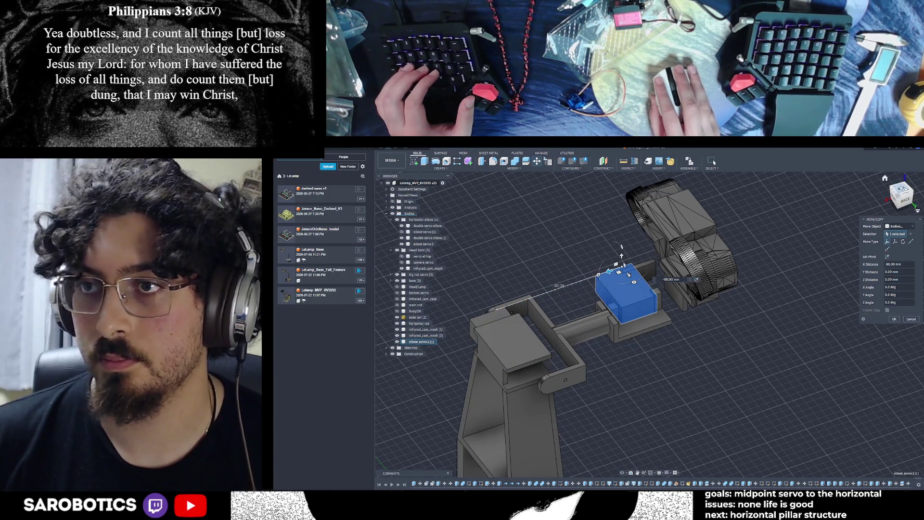
Shift the elbow servo body 10 mm along Y and fine-tune its X and Y offsets.
{"action": "key", "text": "ctrl+shift+t"}
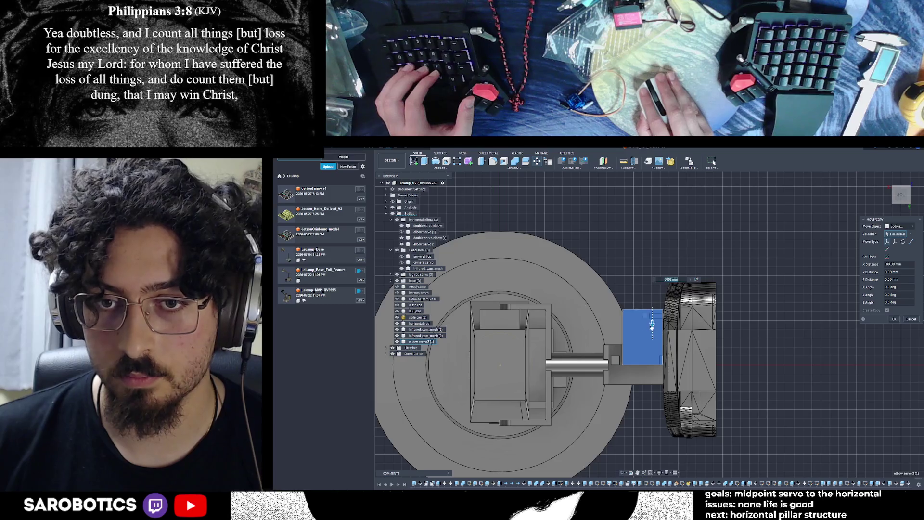
{"action": "left_click_drag", "start_coordinate": [652, 324], "coordinate": [651, 342]}
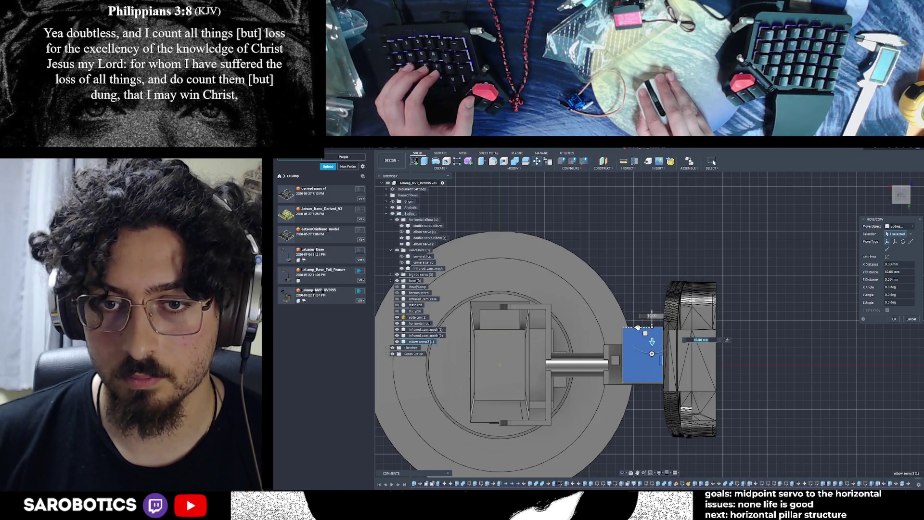
{"action": "scroll", "coordinate": [634, 305], "scroll_direction": "up", "scroll_amount": 3}
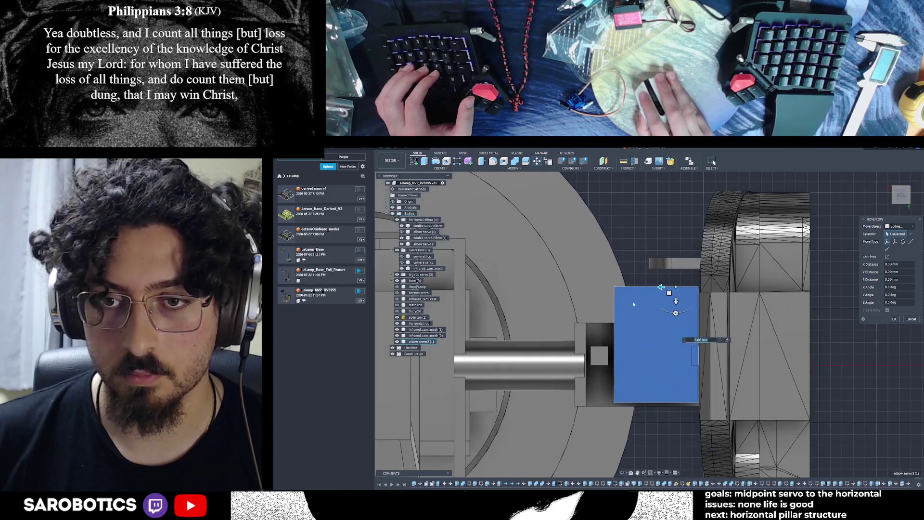
{"action": "mouse_move", "coordinate": [661, 287]}
{"action": "left_mouse_down"}
{"action": "mouse_move", "coordinate": [654, 287]}
{"action": "mouse_move", "coordinate": [664, 285]}
{"action": "left_mouse_up"}
{"action": "scroll", "coordinate": [660, 288], "scroll_direction": "up", "scroll_amount": 3}
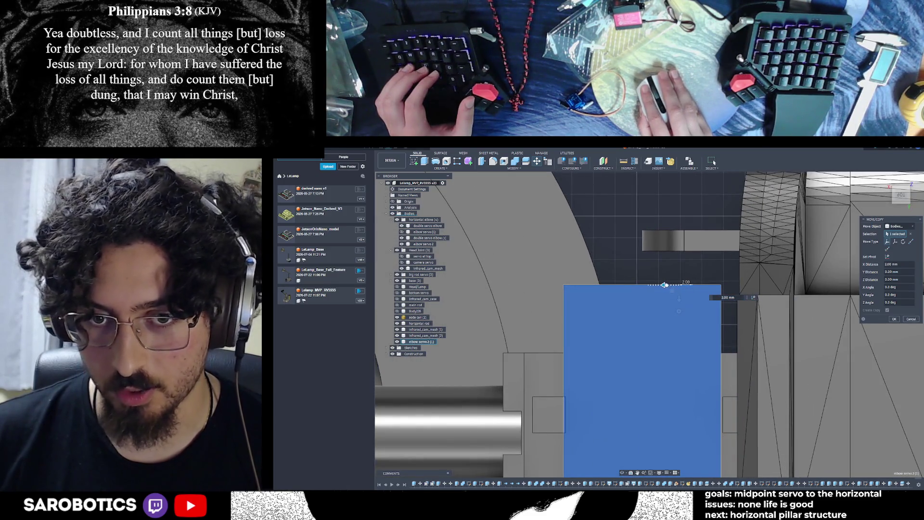
{"action": "middle_click_drag", "start_coordinate": [667, 285], "coordinate": [753, 378], "text": "shift"}
{"action": "right_click", "coordinate": [753, 378]}
{"action": "left_click", "coordinate": [769, 381]}
{"action": "left_click_drag", "start_coordinate": [662, 309], "coordinate": [667, 309]}
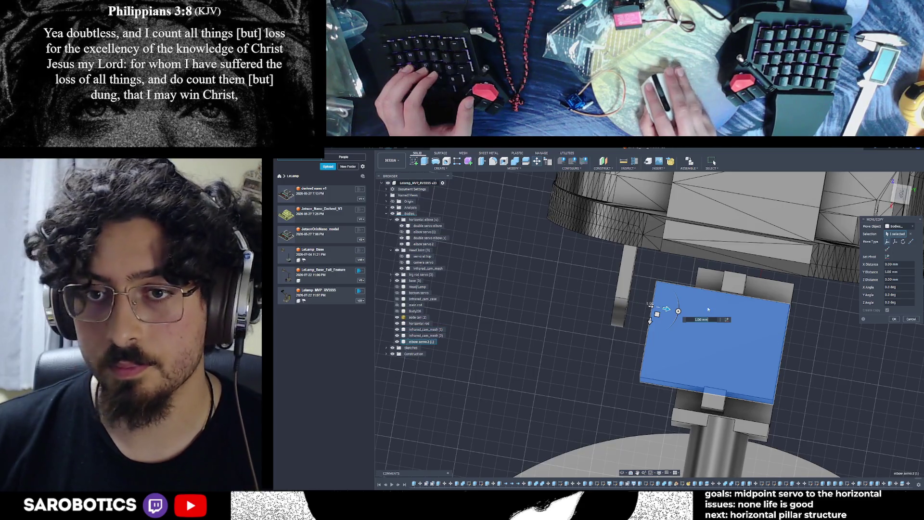
{"action": "middle_click_drag", "start_coordinate": [723, 318], "coordinate": [617, 310], "text": "shift"}
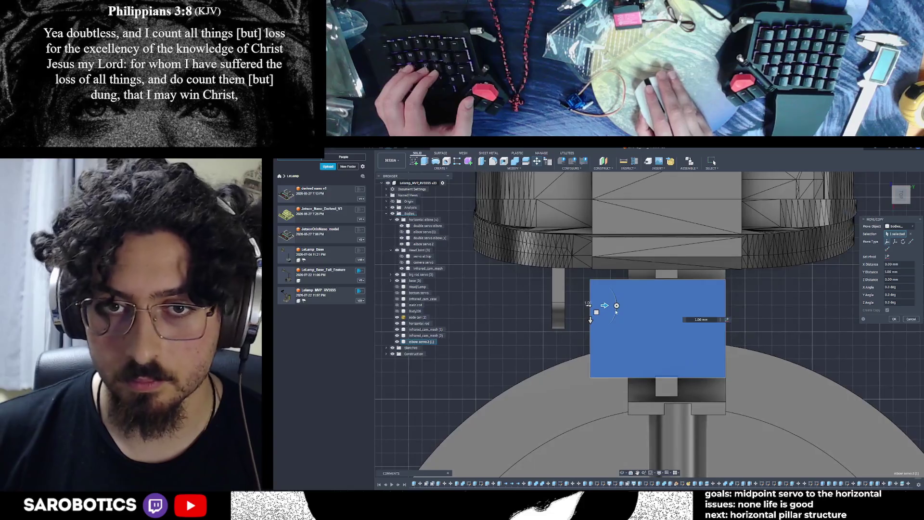
{"action": "scroll", "coordinate": [614, 310], "scroll_direction": "up", "scroll_amount": 3}
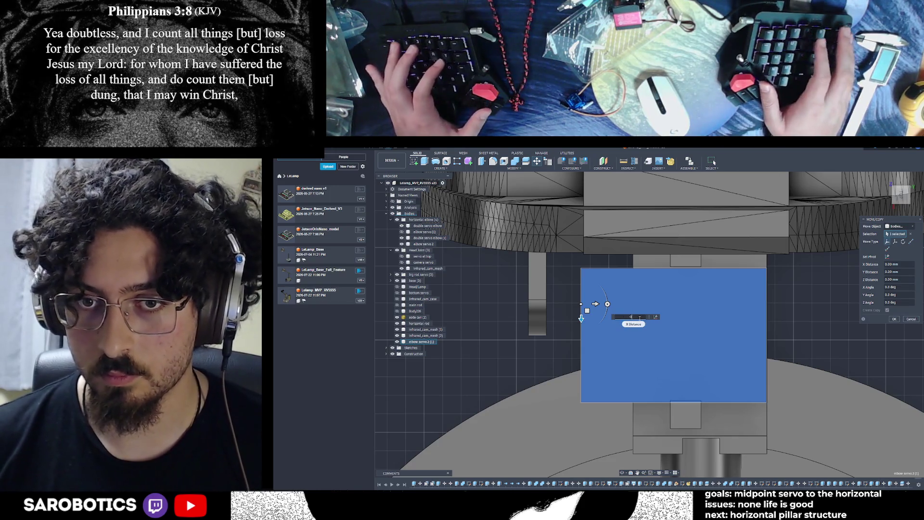
Set the servo's X distance to 1.3 mm in the field and commit the move.
{"action": "type", "text": "1"}
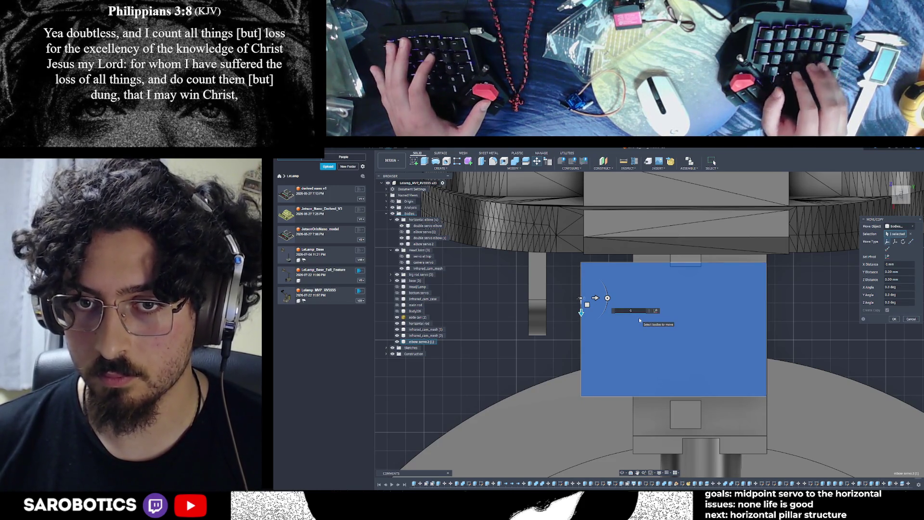
{"action": "type", "text": ".5"}
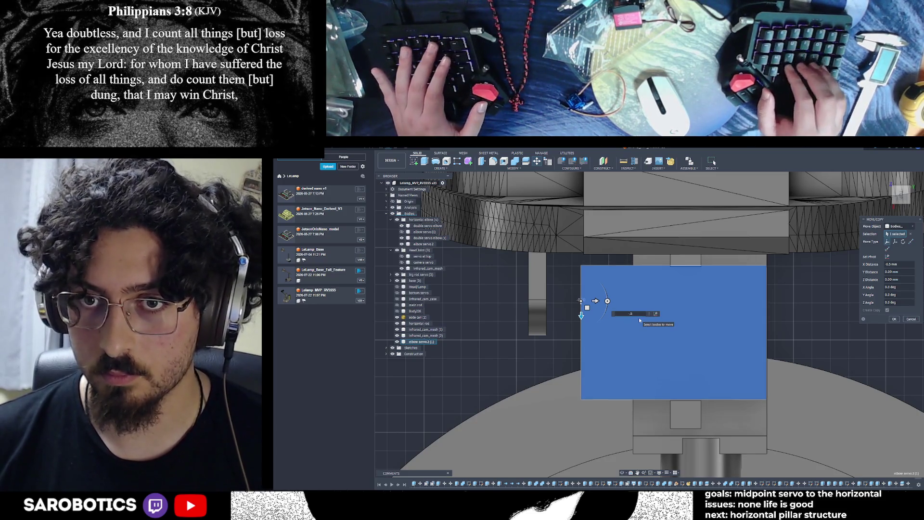
{"action": "key", "text": "BackSpace"}
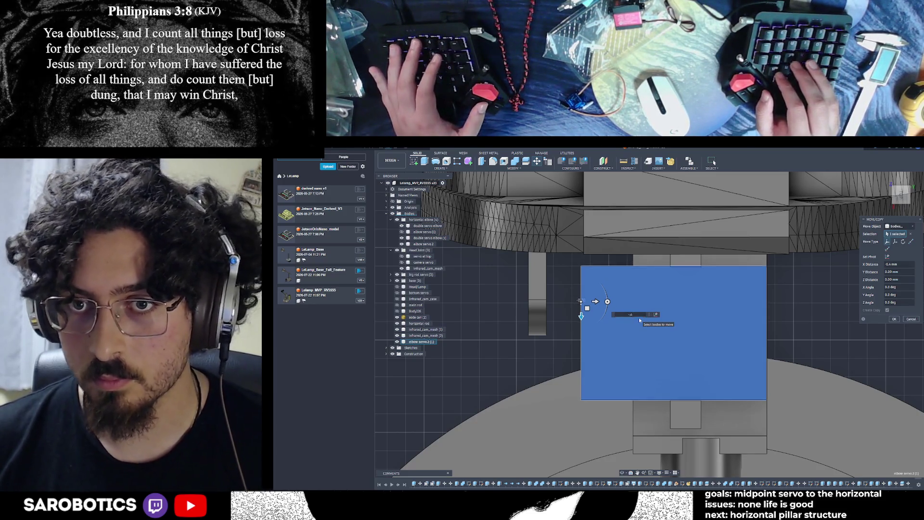
{"action": "type", "text": "3"}
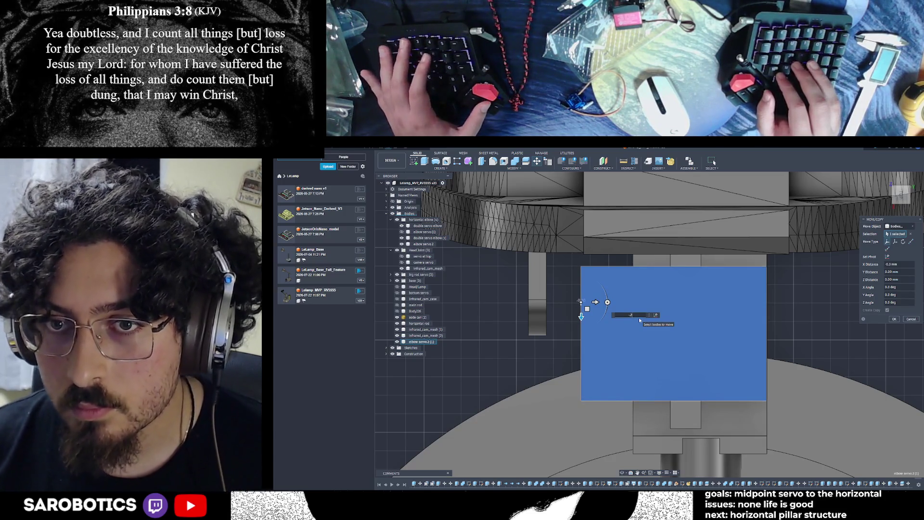
{"action": "key", "text": "BackSpace"}
{"action": "type", "text": "2"}
{"action": "key", "text": "BackSpace"}
{"action": "type", "text": "3"}
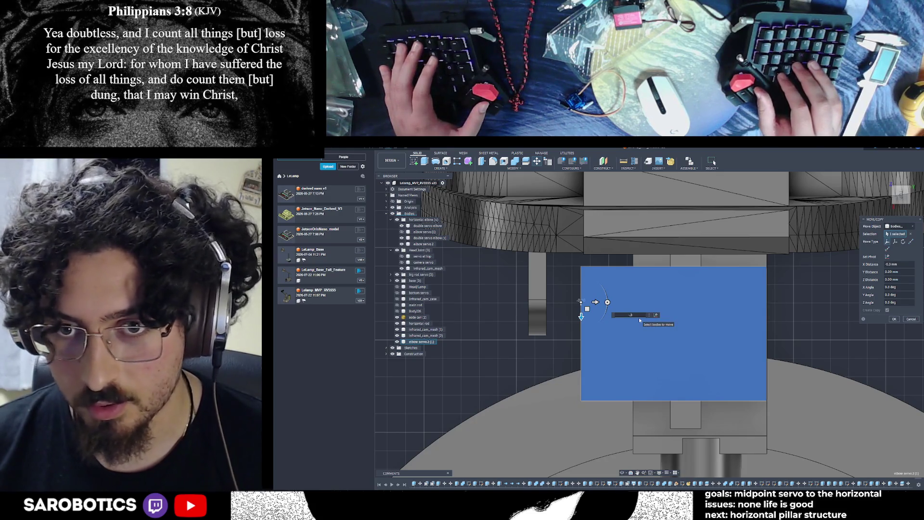
{"action": "key", "text": "Return"}
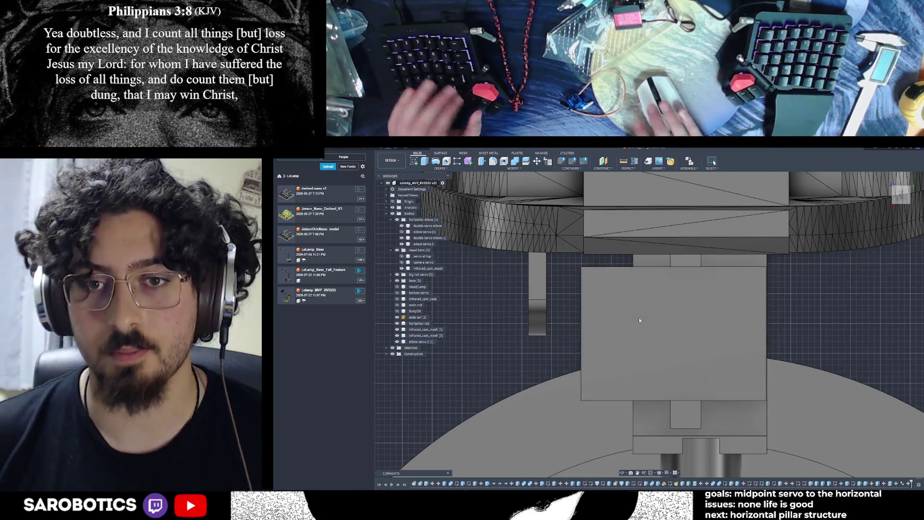
Measure from the servo block's side face to the neighbouring edge, then select the block to move.
{"action": "scroll", "coordinate": [673, 390], "scroll_direction": "down", "scroll_amount": 2}
{"action": "middle_click_drag", "start_coordinate": [668, 441], "coordinate": [616, 409], "text": "shift"}
{"action": "scroll", "coordinate": [650, 327], "scroll_direction": "up", "scroll_amount": 5}
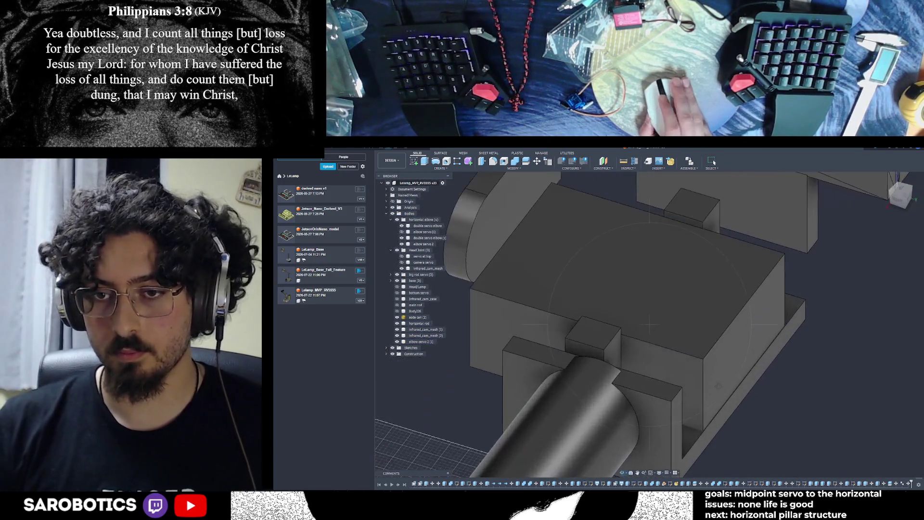
{"action": "middle_click_drag", "start_coordinate": [650, 328], "coordinate": [611, 298], "text": "shift"}
{"action": "middle_click_drag", "start_coordinate": [714, 162], "coordinate": [714, 162], "text": "shift"}
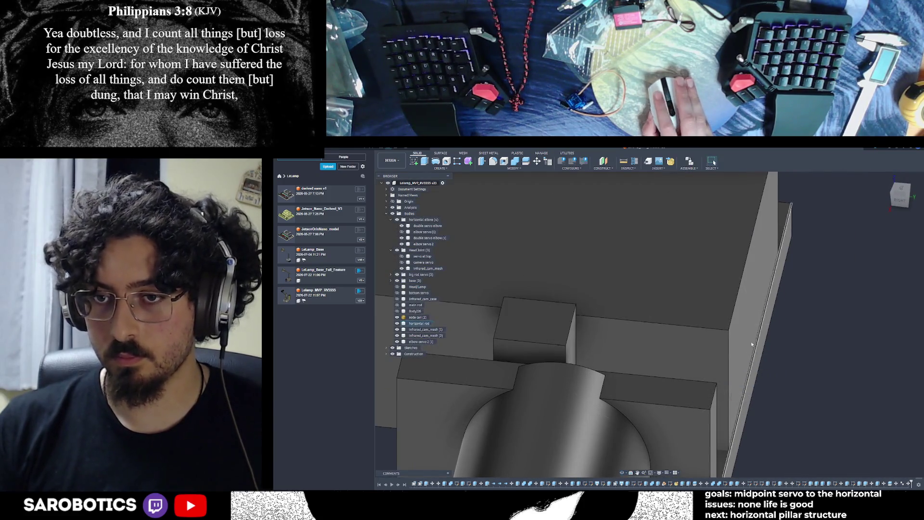
{"action": "key", "text": "i"}
{"action": "left_click", "coordinate": [755, 300]}
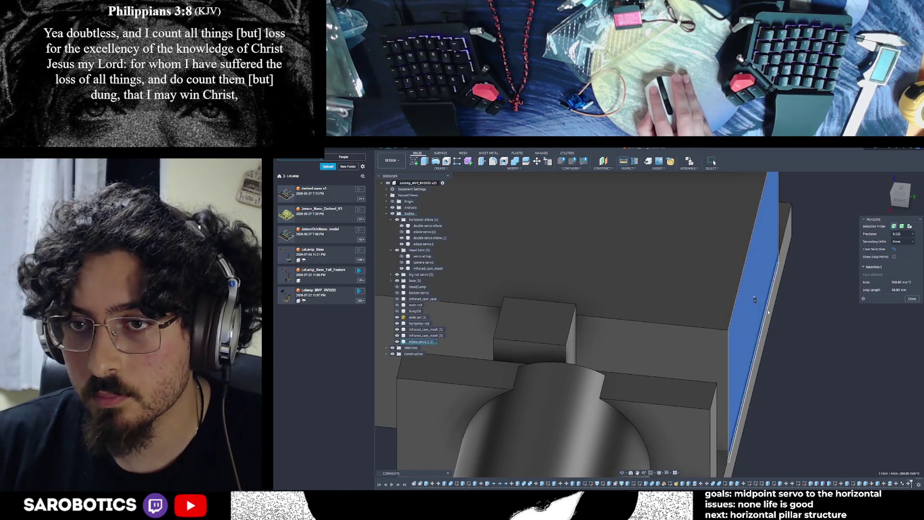
{"action": "left_click", "coordinate": [767, 312]}
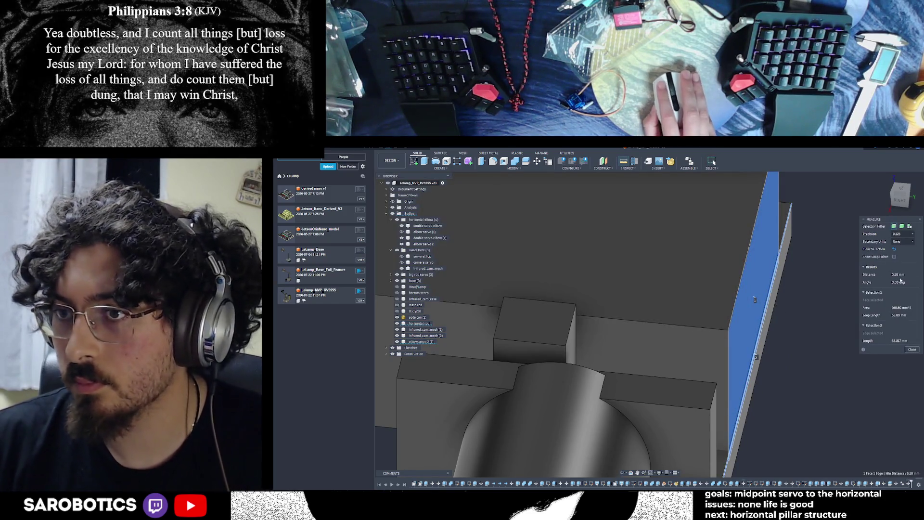
{"action": "left_click", "coordinate": [912, 350]}
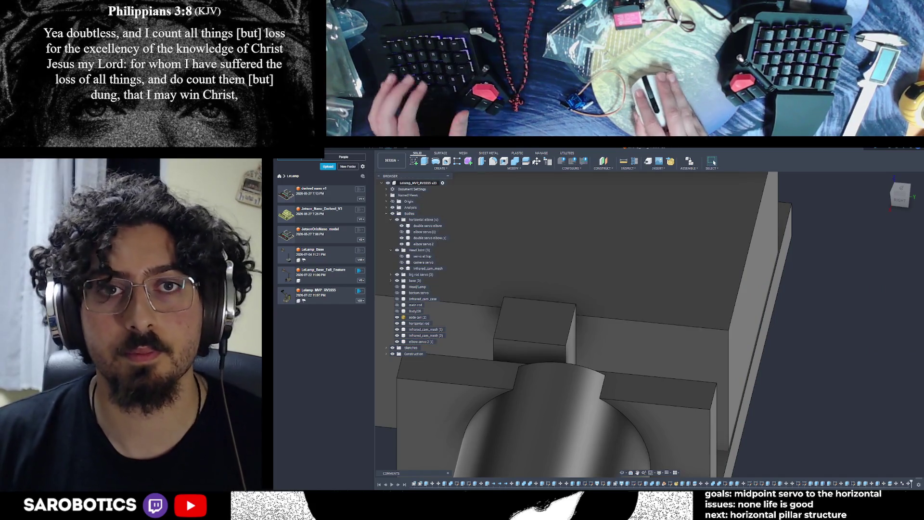
{"action": "key", "text": "m"}
{"action": "left_click", "coordinate": [678, 277]}
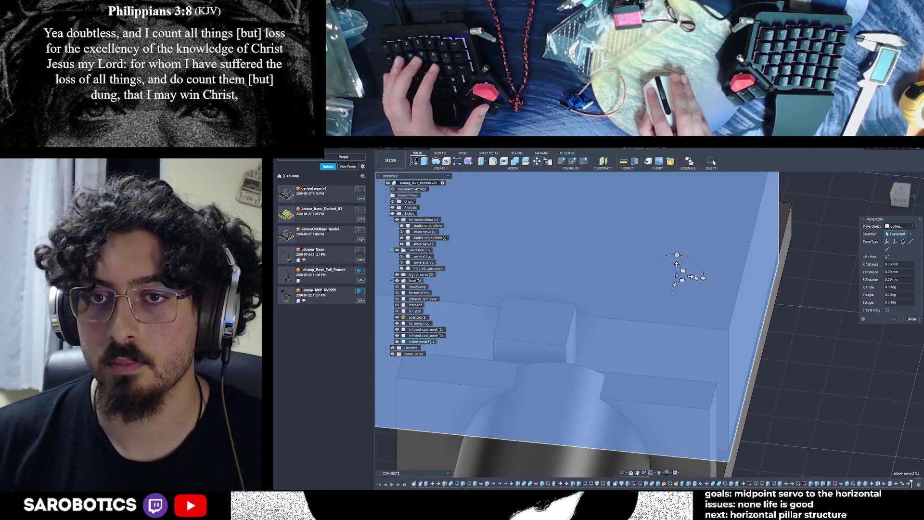
Nudge the servo block 0.1 mm along its move arrow.
{"action": "left_click_drag", "start_coordinate": [694, 277], "coordinate": [698, 277]}
{"action": "type", "text": "0.1"}
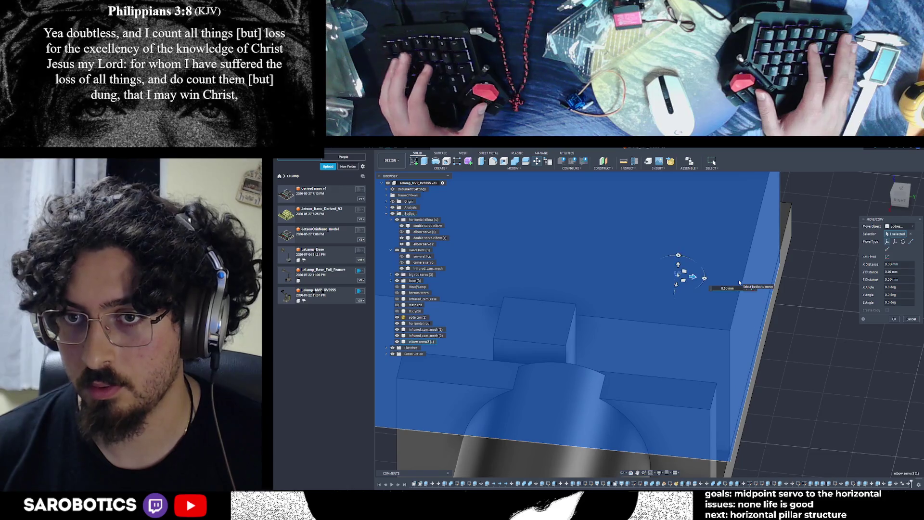
{"action": "key", "text": "Return"}
{"action": "middle_click_drag", "start_coordinate": [804, 318], "coordinate": [634, 474], "text": "shift"}
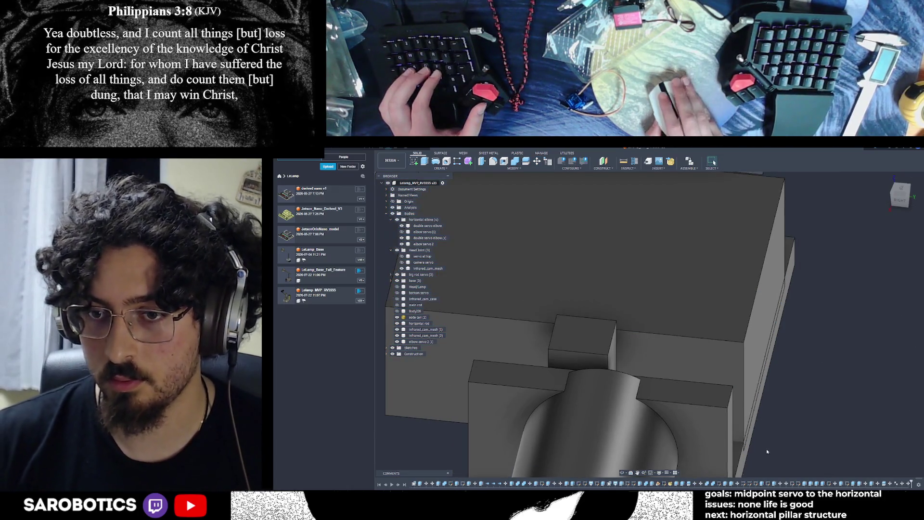
{"action": "mouse_move", "coordinate": [705, 432]}
{"action": "middle_mouse_down", "text": "shift"}
{"action": "mouse_move", "coordinate": [616, 414]}
{"action": "mouse_move", "coordinate": [694, 396]}
{"action": "middle_mouse_up", "text": "shift"}
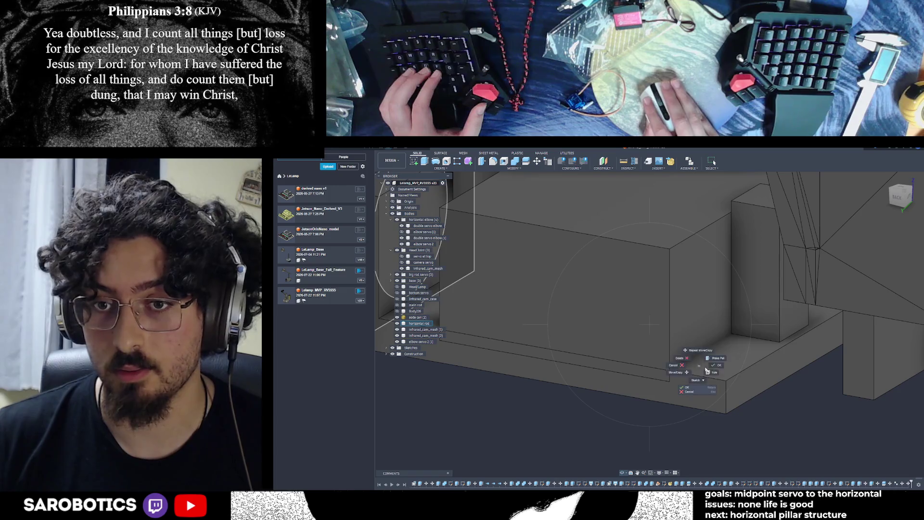
Move the whole block body 1.00 mm along Y, switching Move/Copy from faces to bodies.
{"action": "left_click", "coordinate": [675, 328]}
{"action": "left_click", "coordinate": [652, 324]}
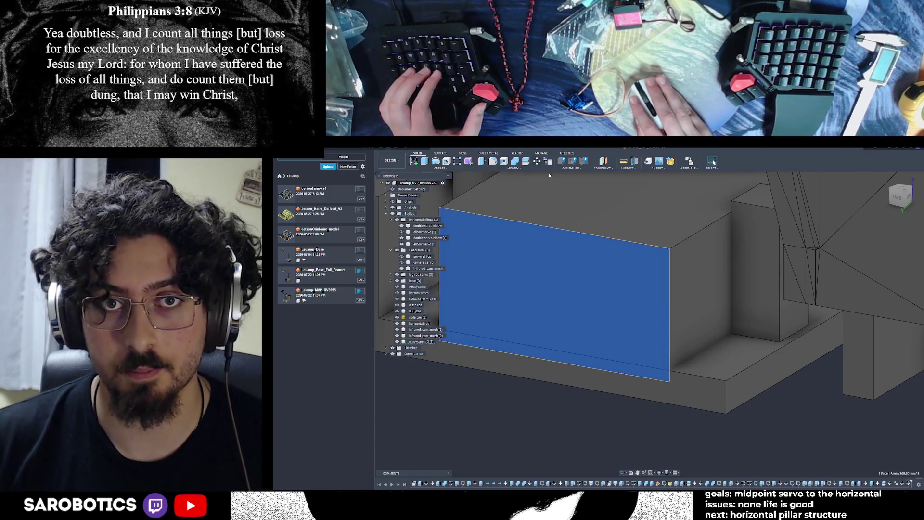
{"action": "left_click", "coordinate": [537, 162]}
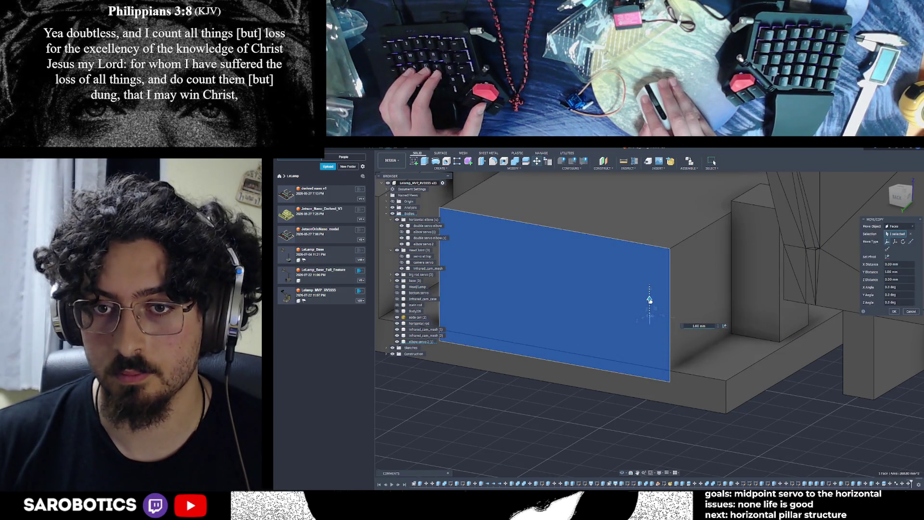
{"action": "left_click_drag", "start_coordinate": [649, 305], "coordinate": [650, 305]}
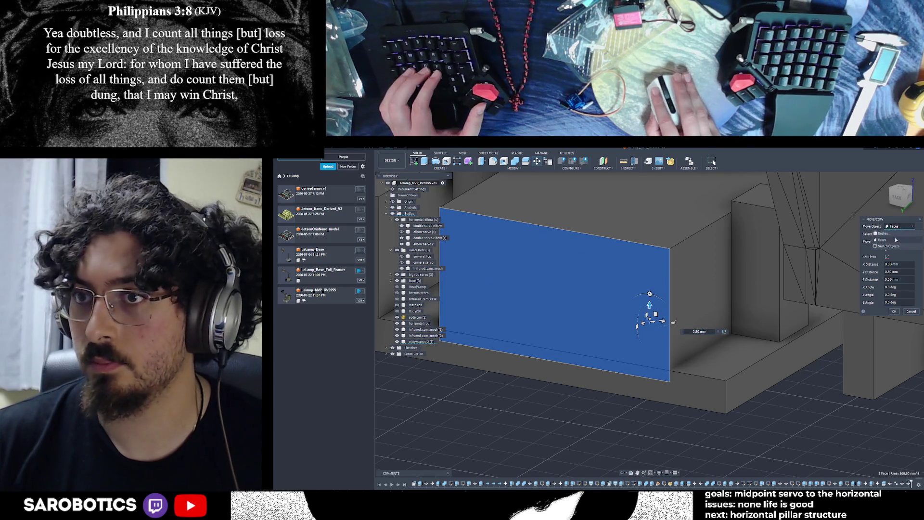
{"action": "left_click", "coordinate": [896, 235]}
{"action": "left_click", "coordinate": [660, 303]}
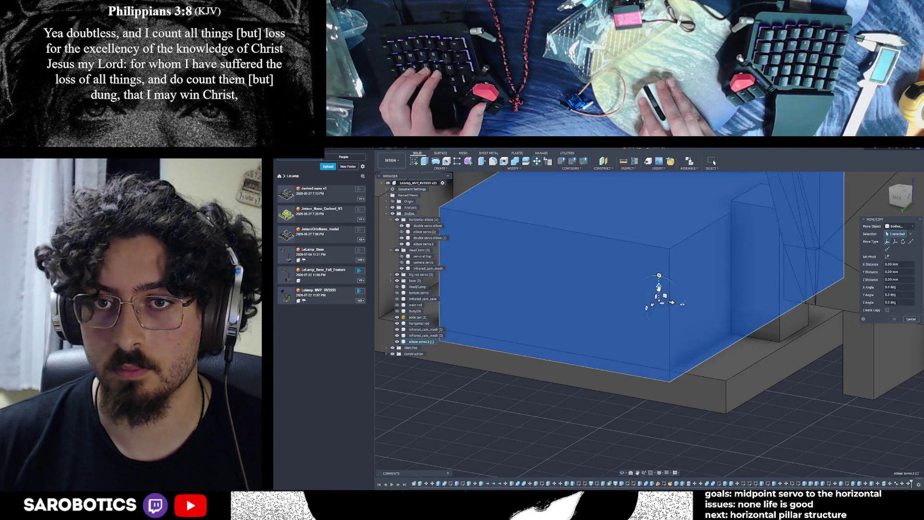
{"action": "left_click_drag", "start_coordinate": [659, 289], "coordinate": [661, 279]}
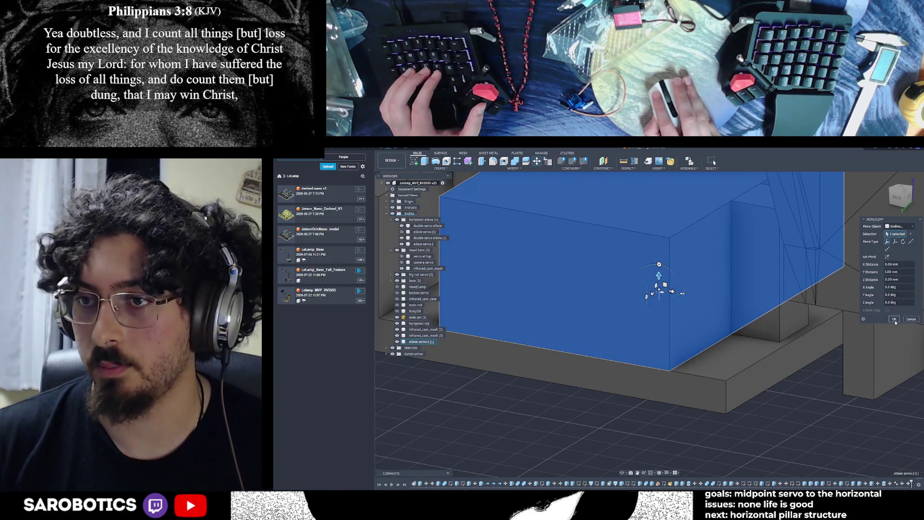
{"action": "left_click", "coordinate": [894, 320]}
Extrude the face bordering the gap 11.00 mm as a new body.
{"action": "mouse_move", "coordinate": [650, 326]}
{"action": "middle_mouse_down", "text": "shift"}
{"action": "mouse_move", "coordinate": [548, 308]}
{"action": "mouse_move", "coordinate": [557, 345]}
{"action": "mouse_move", "coordinate": [598, 321]}
{"action": "middle_mouse_up", "text": "shift"}
{"action": "left_click", "coordinate": [643, 356]}
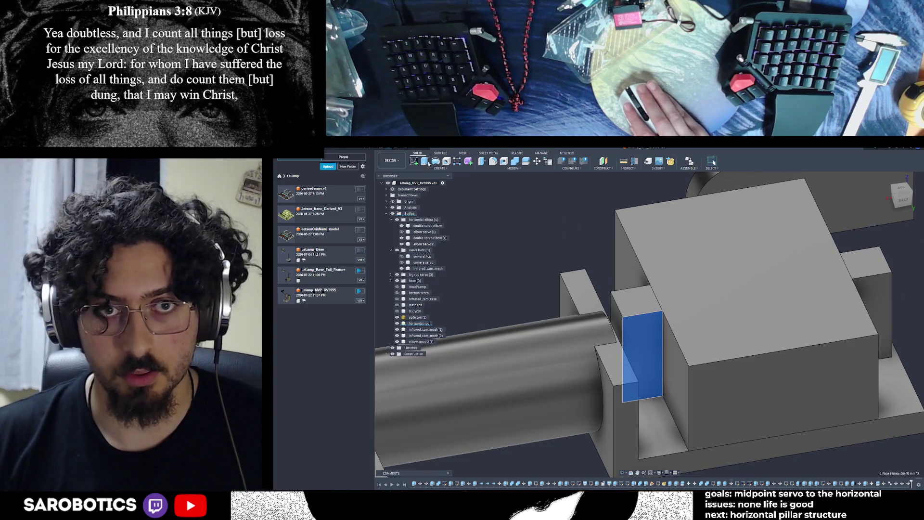
{"action": "key", "text": "e"}
{"action": "left_click_drag", "start_coordinate": [635, 338], "coordinate": [662, 393]}
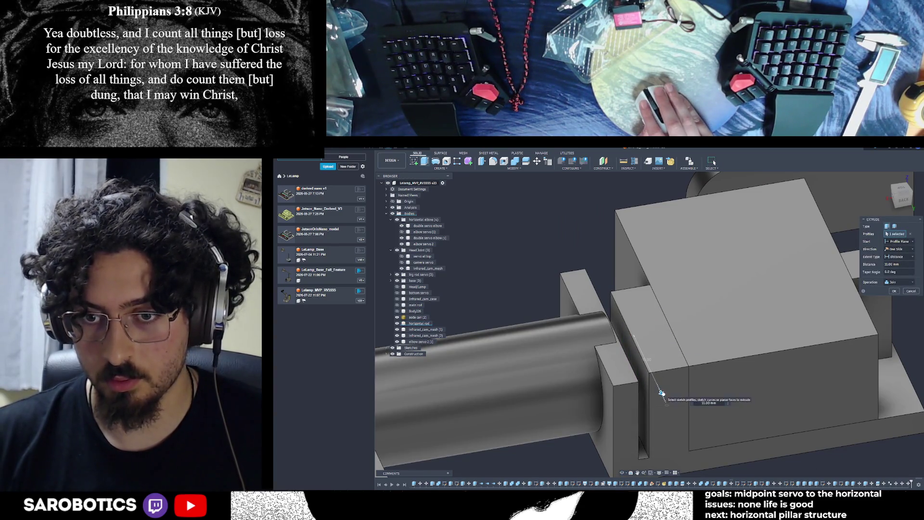
{"action": "left_click", "coordinate": [886, 308]}
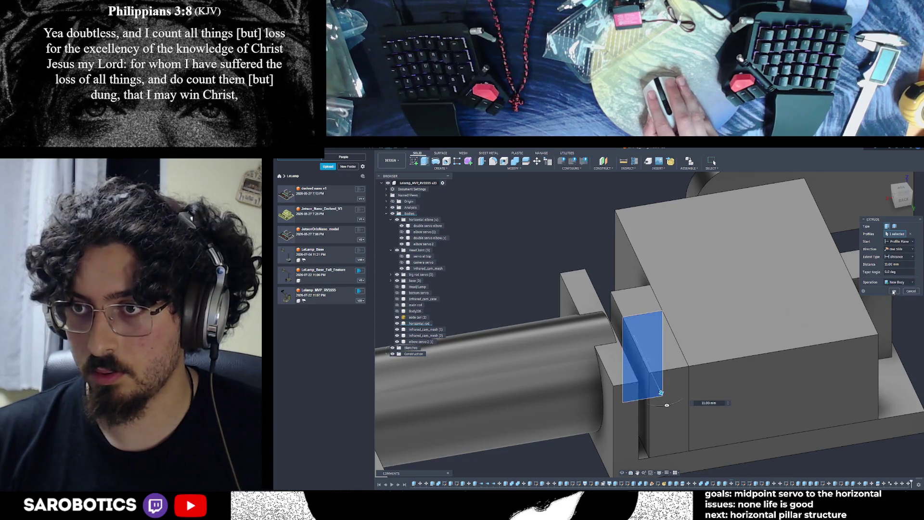
{"action": "key", "text": "Return"}
Combine the new filler body into the horizontal rod body.
{"action": "left_click", "coordinate": [648, 325]}
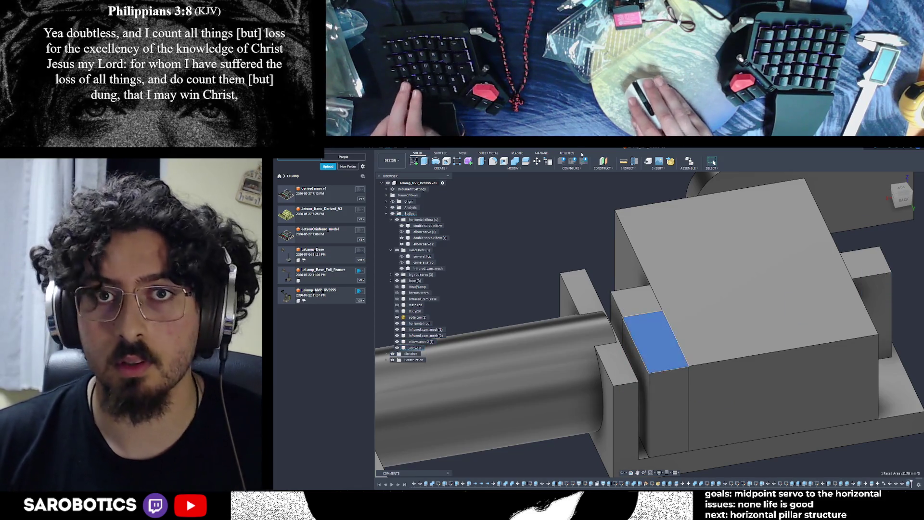
{"action": "key", "text": "c"}
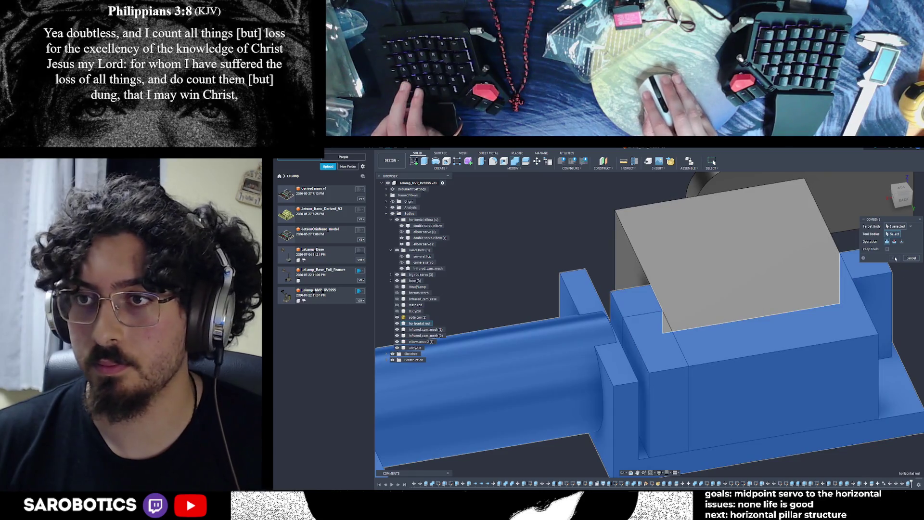
{"action": "left_click", "coordinate": [630, 301]}
{"action": "left_click", "coordinate": [630, 301]}
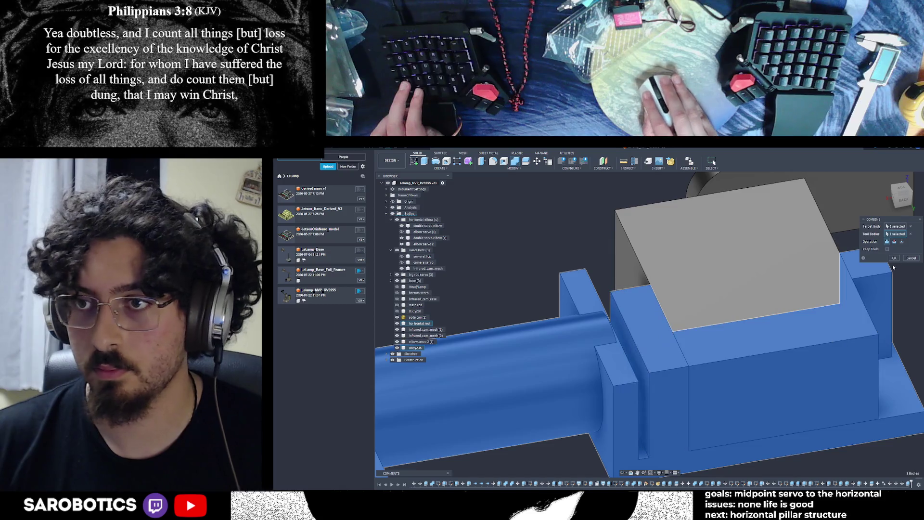
{"action": "key", "text": "Return"}
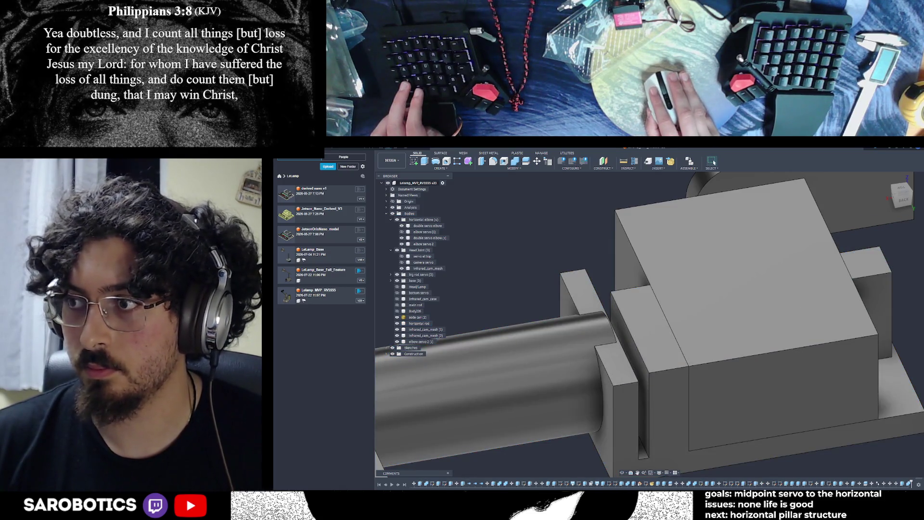
{"action": "scroll", "coordinate": [689, 446], "scroll_direction": "down", "scroll_amount": 3}
{"action": "mouse_move", "coordinate": [660, 334]}
{"action": "middle_mouse_down", "text": "shift"}
{"action": "mouse_move", "coordinate": [696, 289]}
{"action": "mouse_move", "coordinate": [722, 352]}
{"action": "middle_mouse_up", "text": "shift"}
{"action": "mouse_move", "coordinate": [631, 356]}
{"action": "middle_mouse_down", "text": "shift"}
{"action": "mouse_move", "coordinate": [659, 298]}
{"action": "mouse_move", "coordinate": [637, 311]}
{"action": "middle_mouse_up", "text": "shift"}
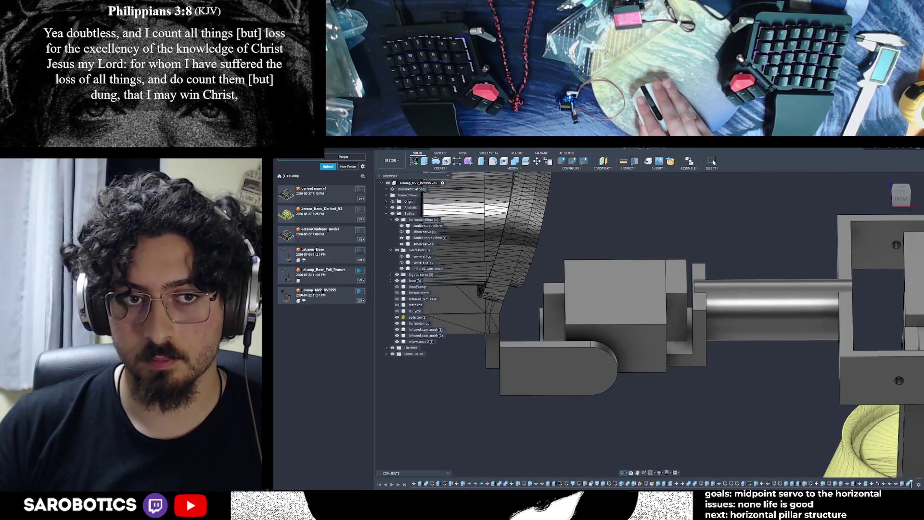
{"action": "mouse_move", "coordinate": [693, 298]}
{"action": "middle_mouse_down", "text": "shift"}
{"action": "mouse_move", "coordinate": [708, 279]}
{"action": "mouse_move", "coordinate": [715, 285]}
{"action": "mouse_move", "coordinate": [711, 231]}
{"action": "mouse_move", "coordinate": [650, 217]}
{"action": "mouse_move", "coordinate": [636, 255]}
{"action": "middle_mouse_up", "text": "shift"}
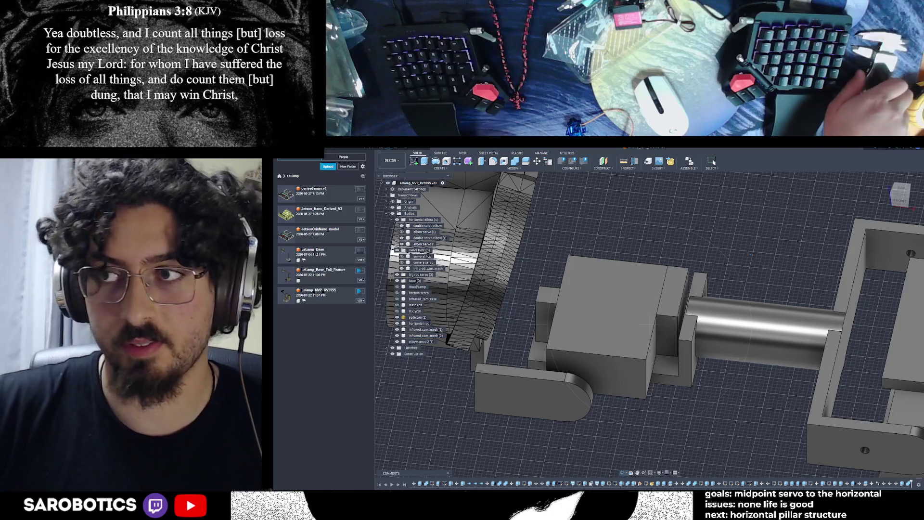
{"action": "middle_click_drag", "start_coordinate": [715, 162], "coordinate": [714, 162], "text": "shift"}
{"action": "middle_click_drag", "start_coordinate": [638, 309], "coordinate": [792, 300], "text": "shift"}
{"action": "middle_click_drag", "start_coordinate": [714, 163], "coordinate": [714, 162], "text": "shift"}
{"action": "left_click", "coordinate": [670, 305]}
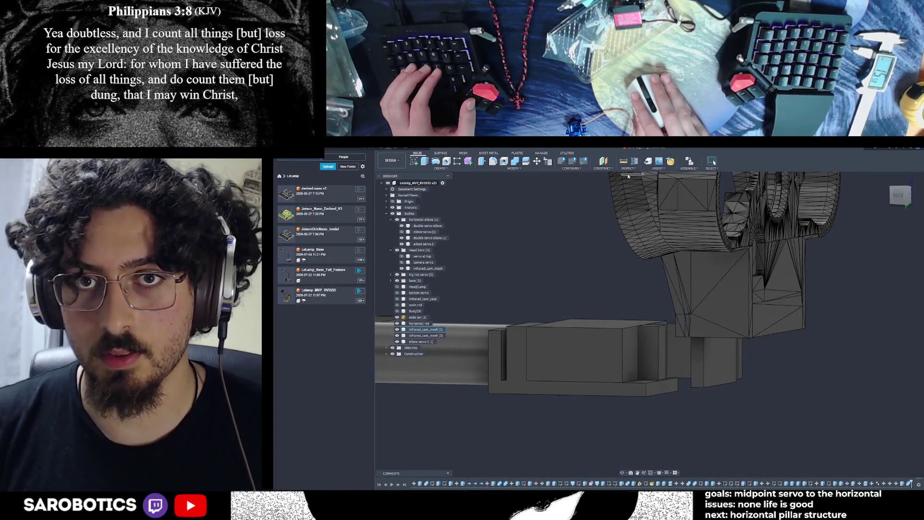
Measure 11.00 mm between two vertical edges beside the servo block.
{"action": "key", "text": "i"}
{"action": "left_click", "coordinate": [625, 349]}
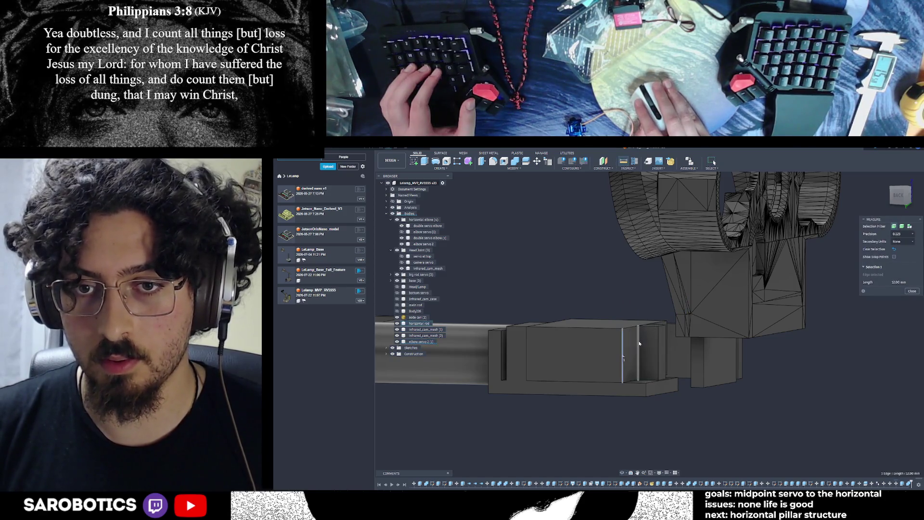
{"action": "left_click", "coordinate": [639, 344]}
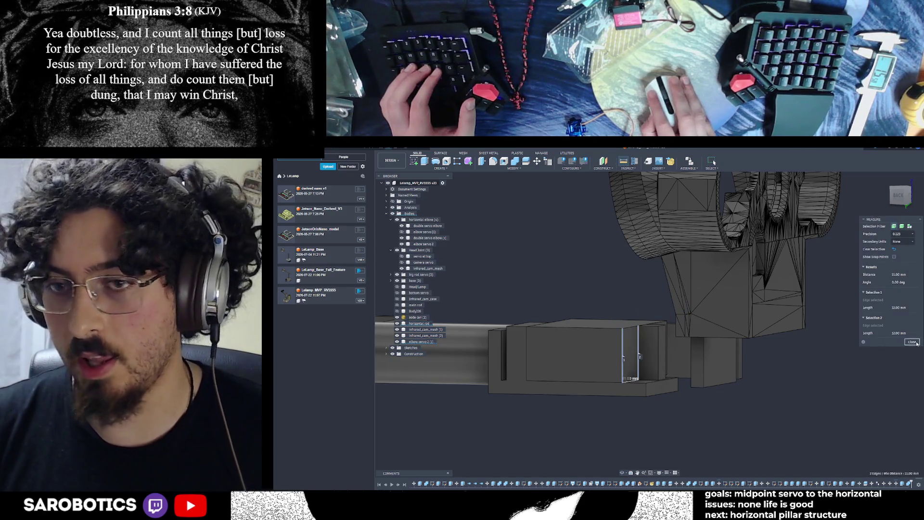
{"action": "left_click", "coordinate": [917, 343]}
{"action": "mouse_move", "coordinate": [622, 474]}
{"action": "middle_mouse_down", "text": "shift"}
{"action": "mouse_move", "coordinate": [819, 452]}
{"action": "mouse_move", "coordinate": [891, 433]}
{"action": "middle_mouse_up", "text": "shift"}
{"action": "middle_click_drag", "start_coordinate": [714, 162], "coordinate": [714, 163], "text": "shift"}
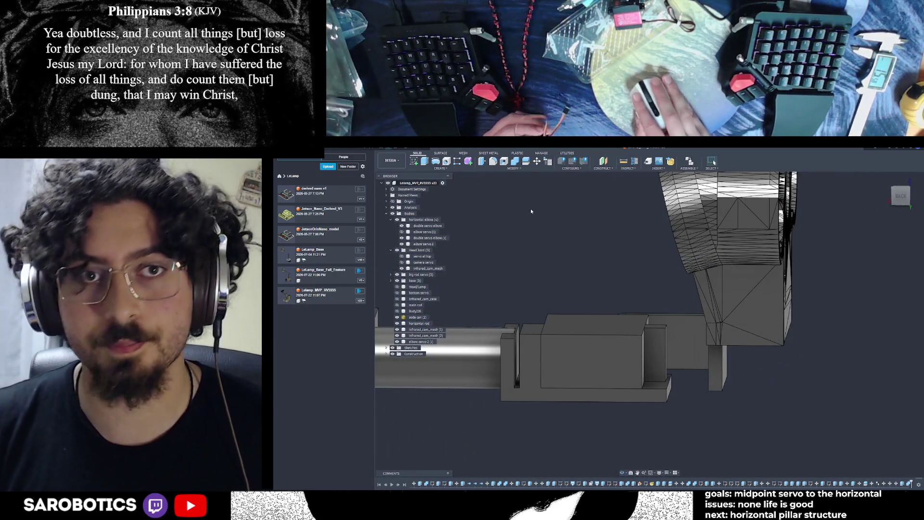
Measure 16.15 mm from the block's edge to the elbow edge, then select the gap face.
{"action": "left_click", "coordinate": [624, 162]}
{"action": "left_click", "coordinate": [644, 361]}
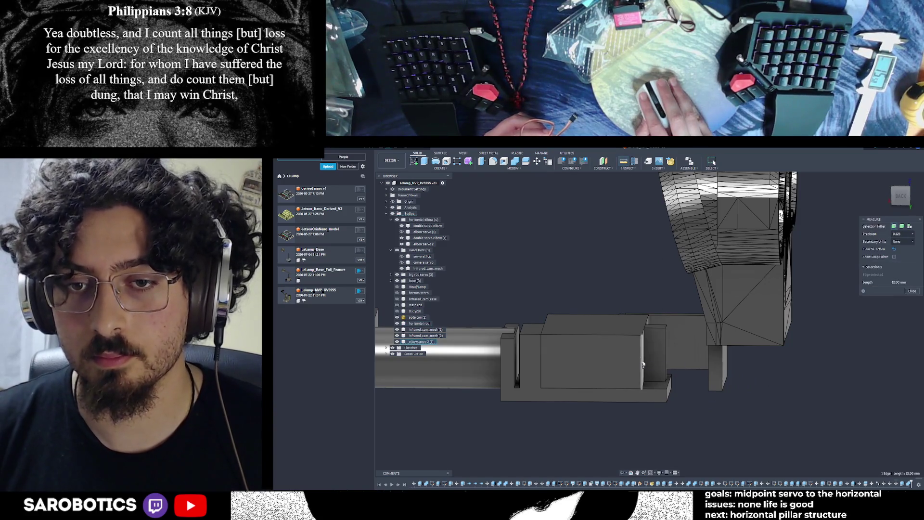
{"action": "middle_click_drag", "start_coordinate": [714, 163], "coordinate": [714, 162], "text": "shift"}
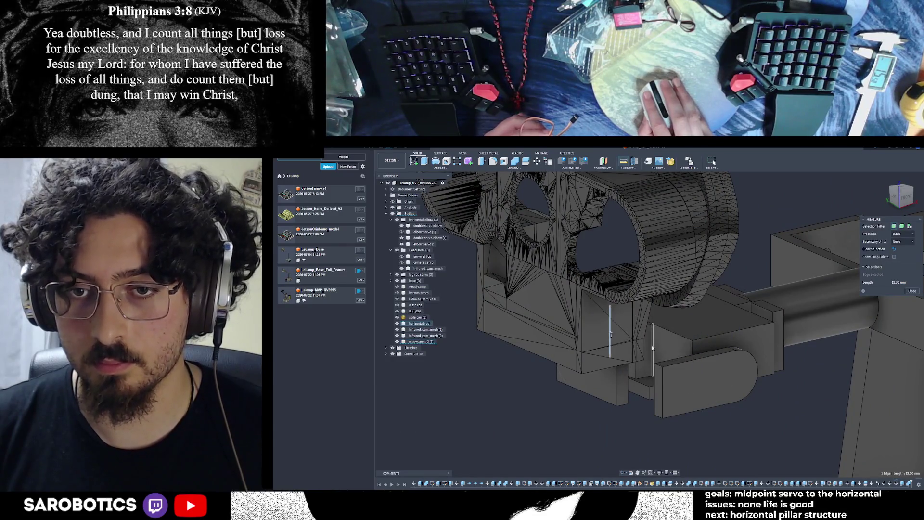
{"action": "left_click", "coordinate": [656, 372]}
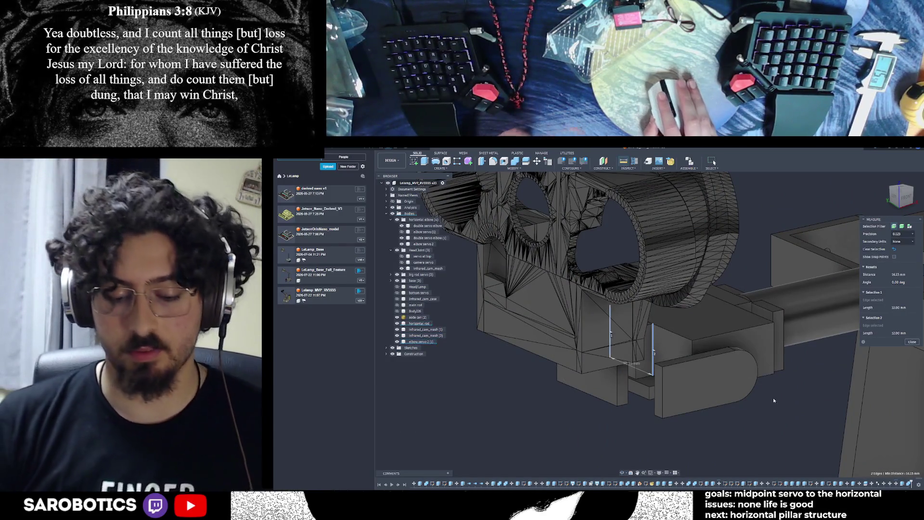
{"action": "middle_click_drag", "start_coordinate": [698, 389], "coordinate": [754, 375], "text": "shift"}
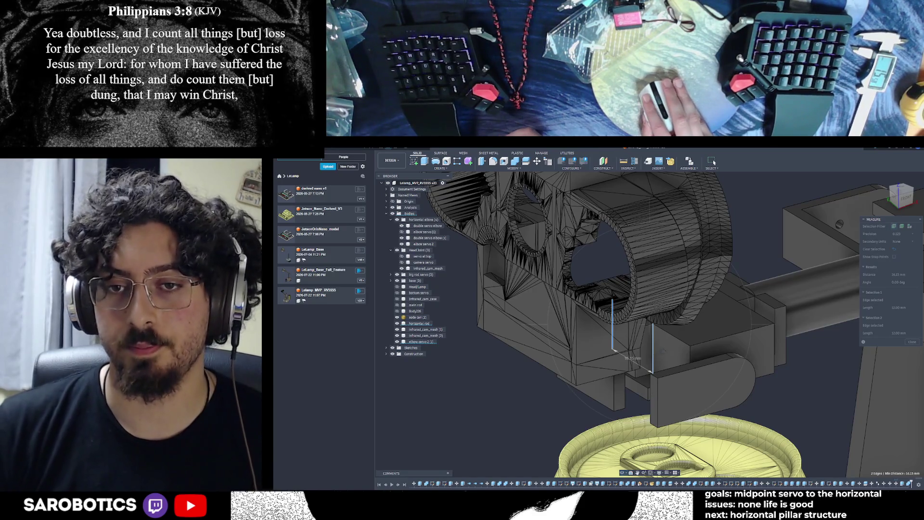
{"action": "scroll", "coordinate": [664, 346], "scroll_direction": "up", "scroll_amount": 5}
{"action": "middle_click_drag", "start_coordinate": [635, 352], "coordinate": [778, 262], "text": "shift"}
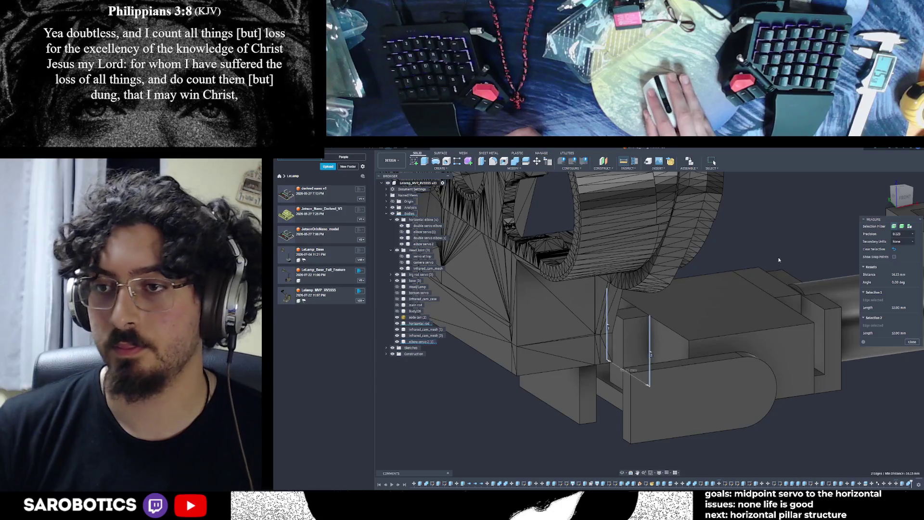
{"action": "left_click", "coordinate": [637, 354]}
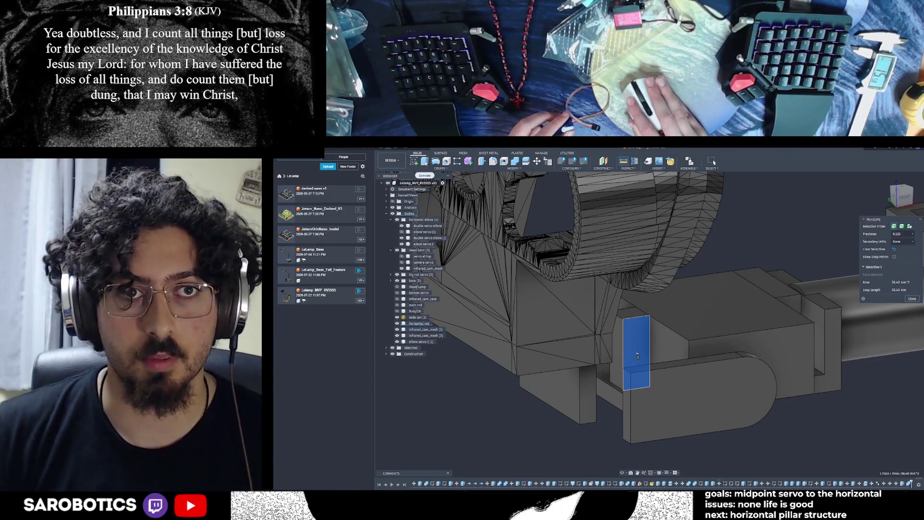
Cut the selected face 51 mm into the part with an extrude of -51.
{"action": "key", "text": "e"}
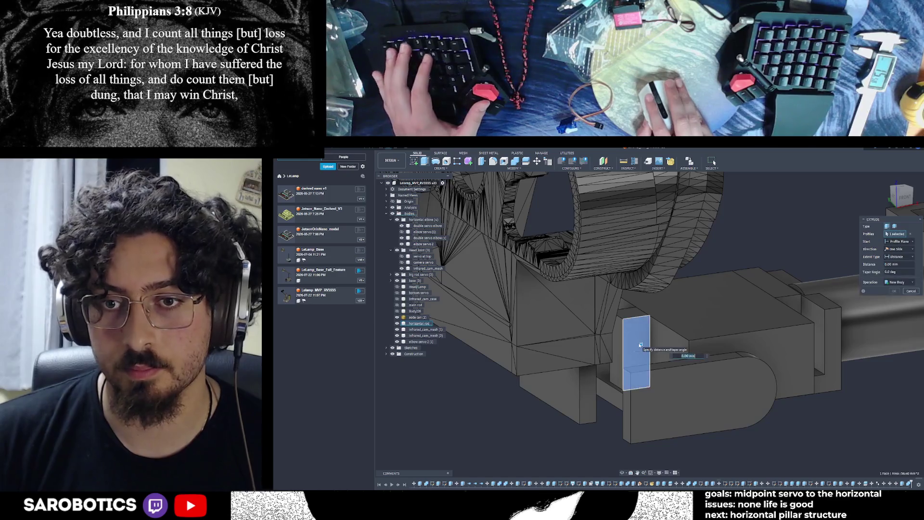
{"action": "type", "text": "-5"}
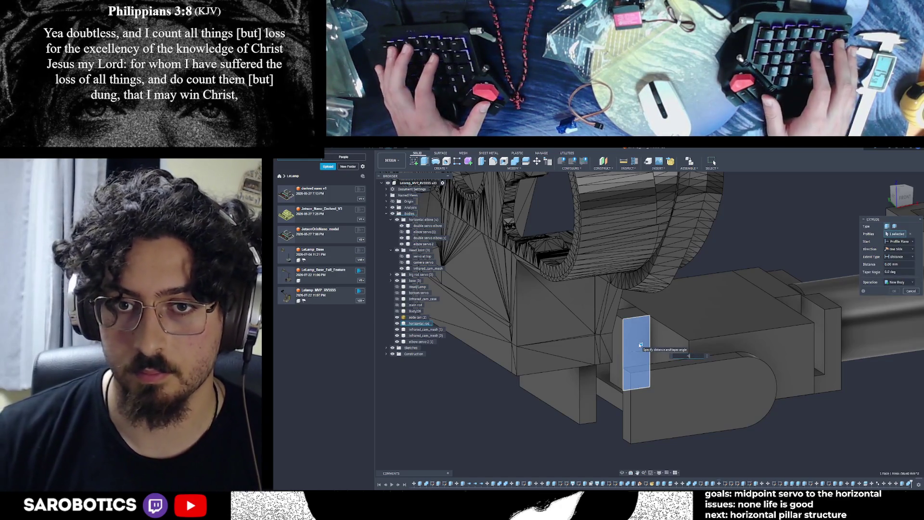
{"action": "type", "text": "1"}
{"action": "key", "text": "Return"}
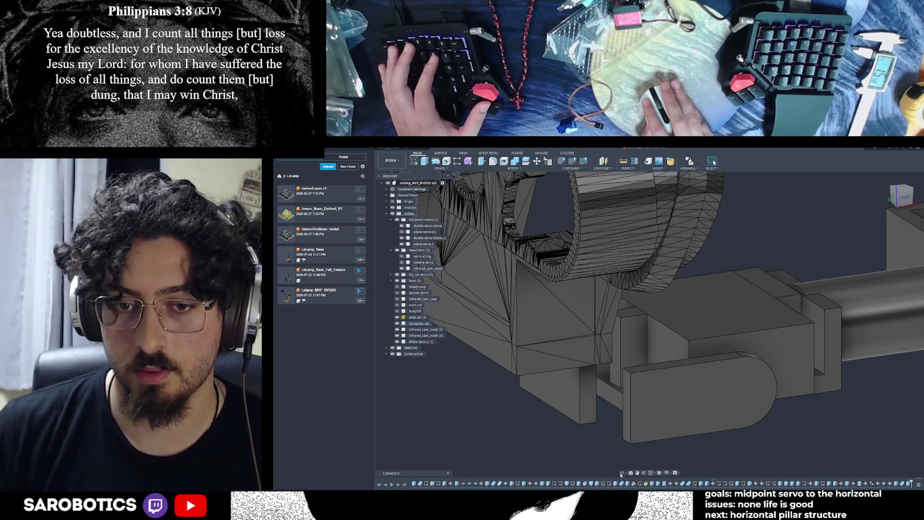
{"action": "middle_click_drag", "start_coordinate": [650, 313], "coordinate": [891, 320], "text": "shift"}
Extrude the rod block's end face 1 mm as a filler.
{"action": "left_click", "coordinate": [652, 357]}
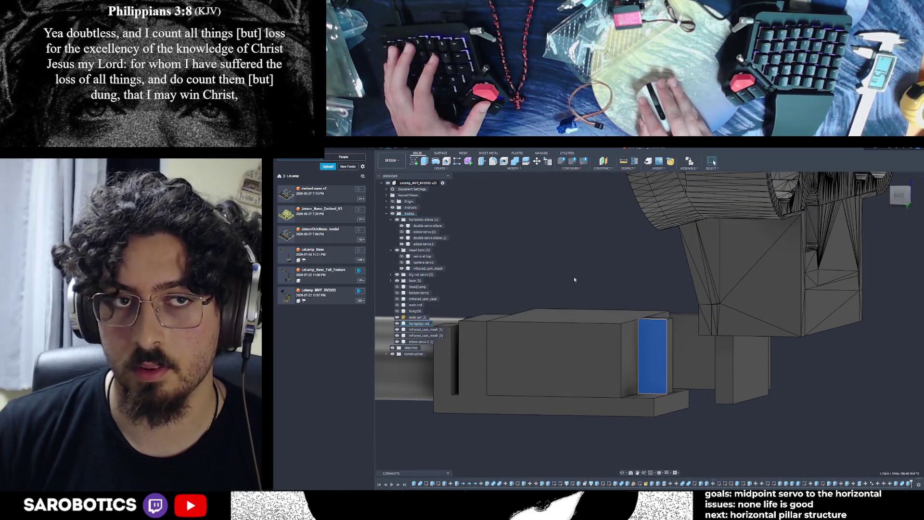
{"action": "key", "text": "e"}
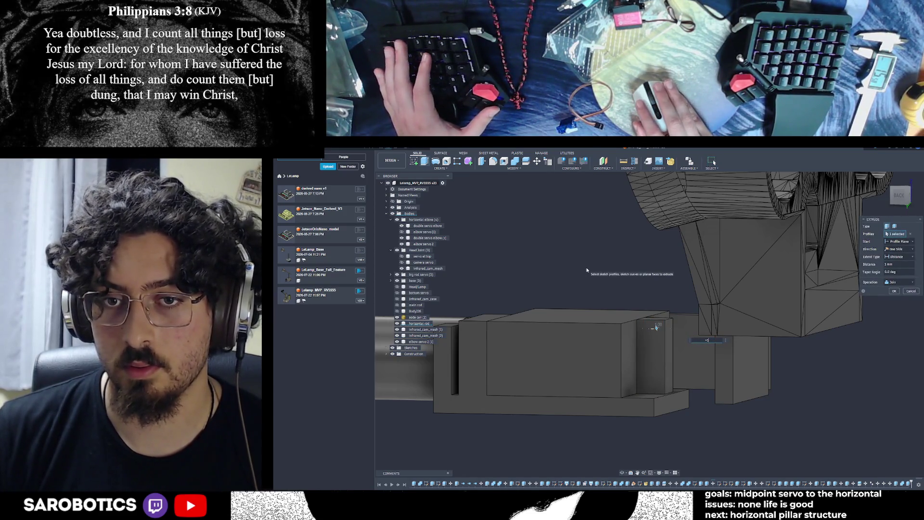
{"action": "left_click", "coordinate": [894, 291]}
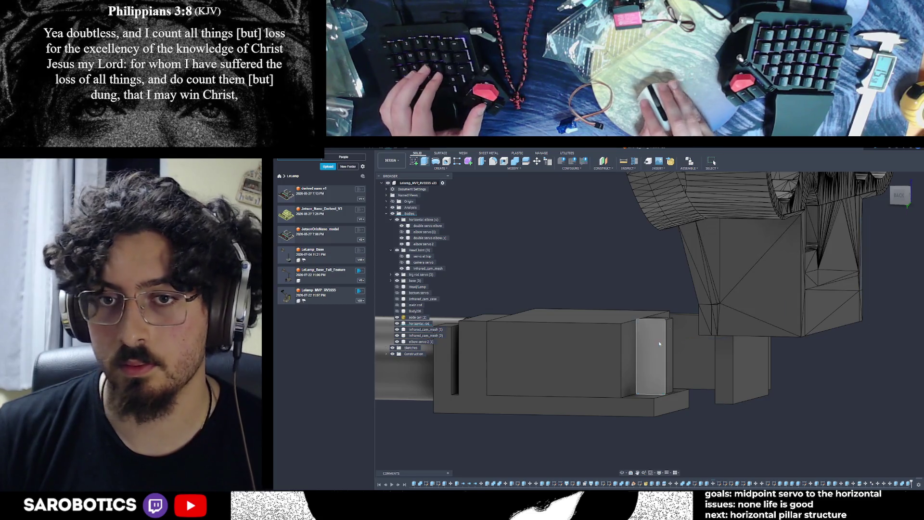
Join the 1 mm filler piece into the horizontal rod body.
{"action": "left_click", "coordinate": [653, 327]}
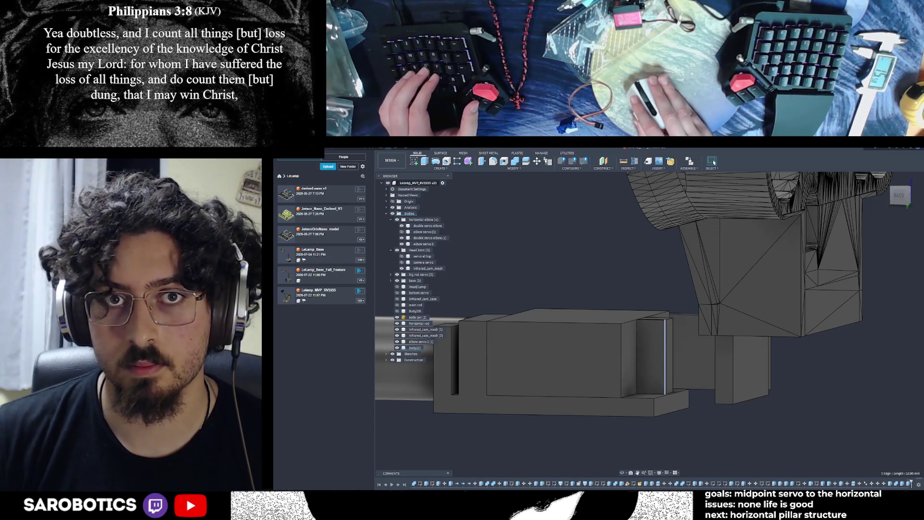
{"action": "key", "text": "c"}
{"action": "left_click", "coordinate": [650, 356]}
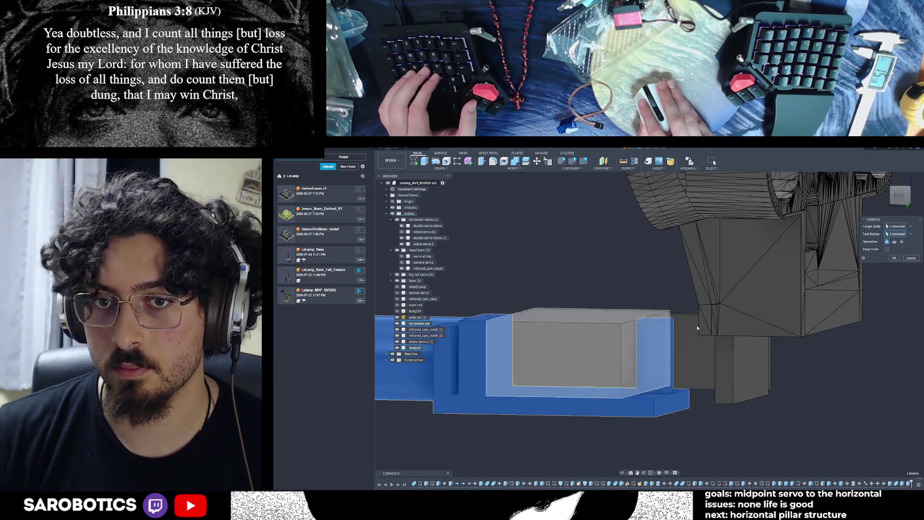
{"action": "key", "text": "Return"}
{"action": "middle_click_drag", "start_coordinate": [678, 335], "coordinate": [621, 461], "text": "shift"}
{"action": "mouse_move", "coordinate": [600, 414]}
{"action": "middle_mouse_down", "text": "shift"}
{"action": "mouse_move", "coordinate": [916, 471]}
{"action": "mouse_move", "coordinate": [589, 398]}
{"action": "middle_mouse_up", "text": "shift"}
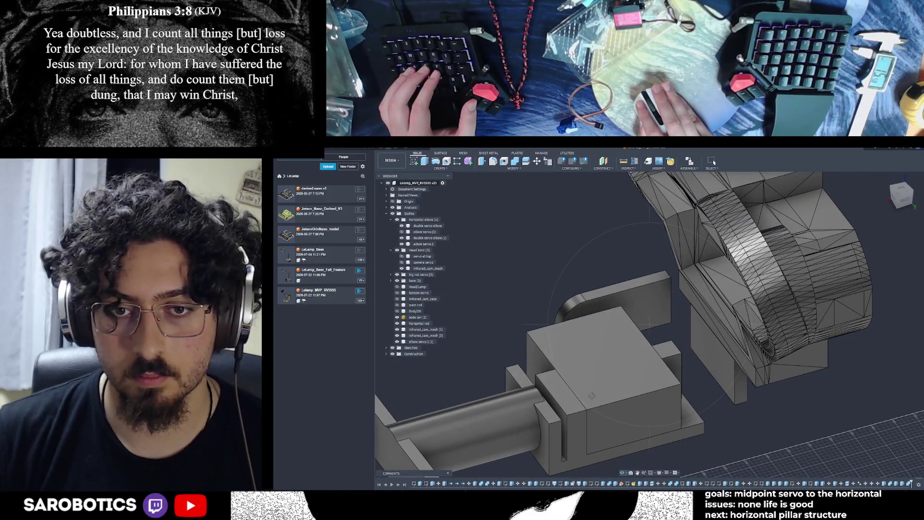
Extrude the servo block's side face -5 mm as a cut.
{"action": "left_click", "coordinate": [608, 397]}
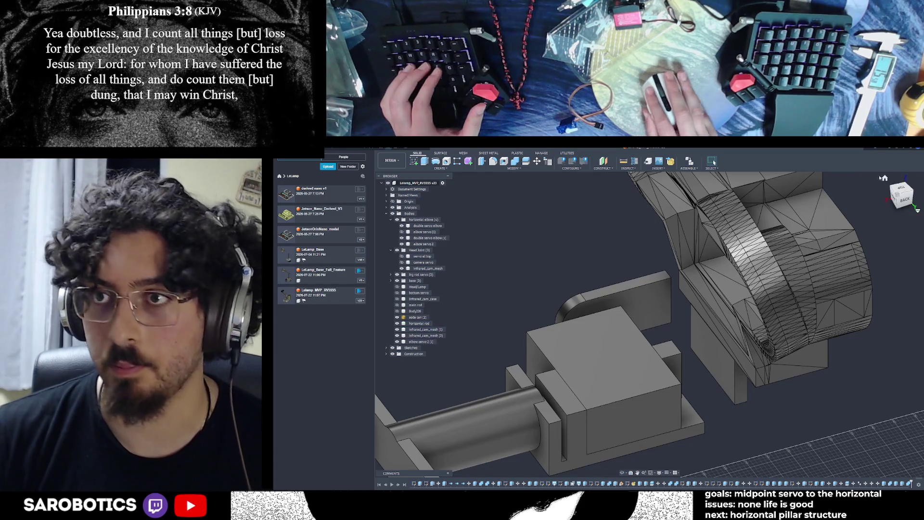
{"action": "key", "text": "F6"}
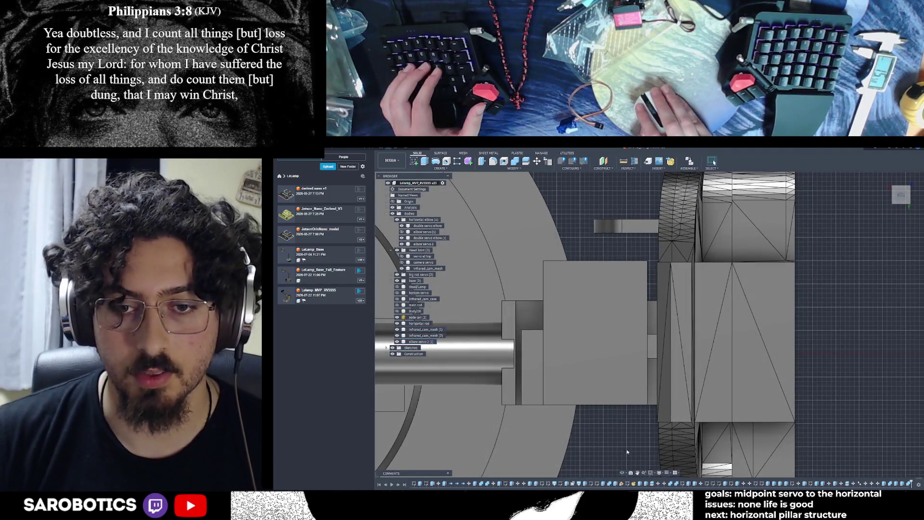
{"action": "key", "text": "F6"}
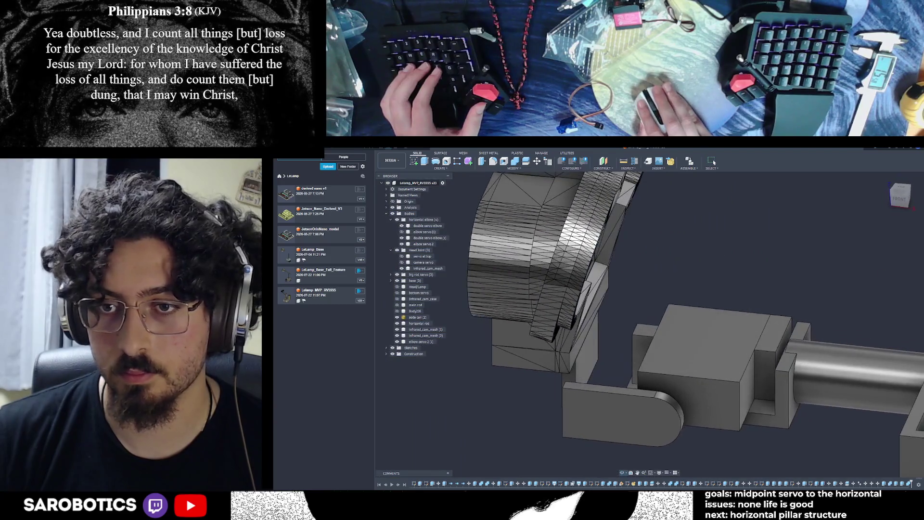
{"action": "left_click", "coordinate": [732, 367]}
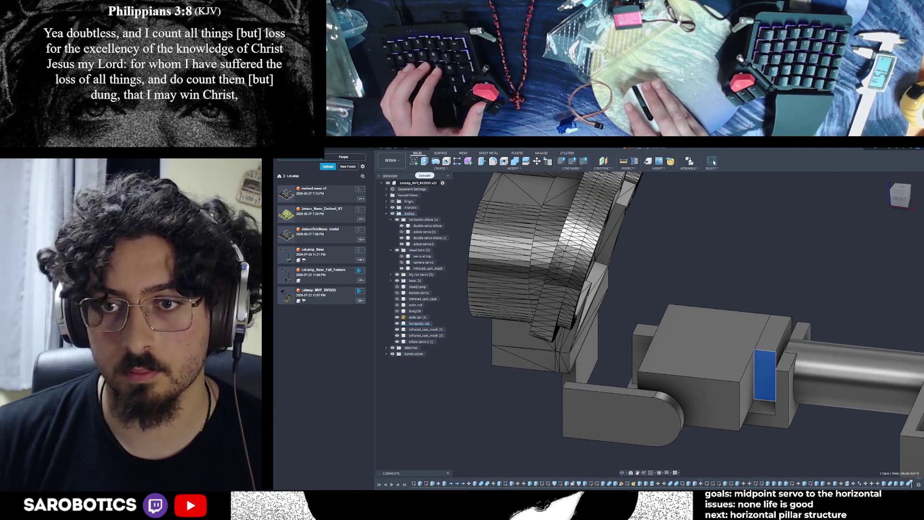
{"action": "type", "text": "e"}
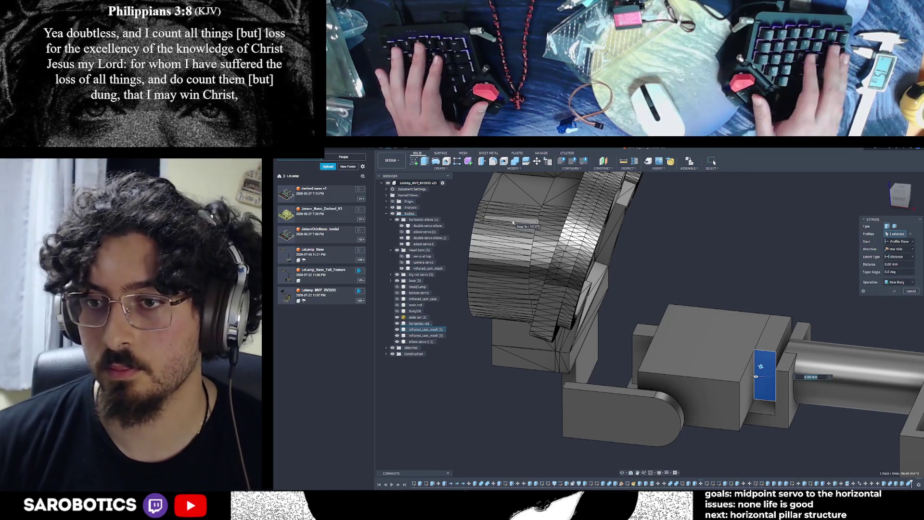
{"action": "type", "text": "-5"}
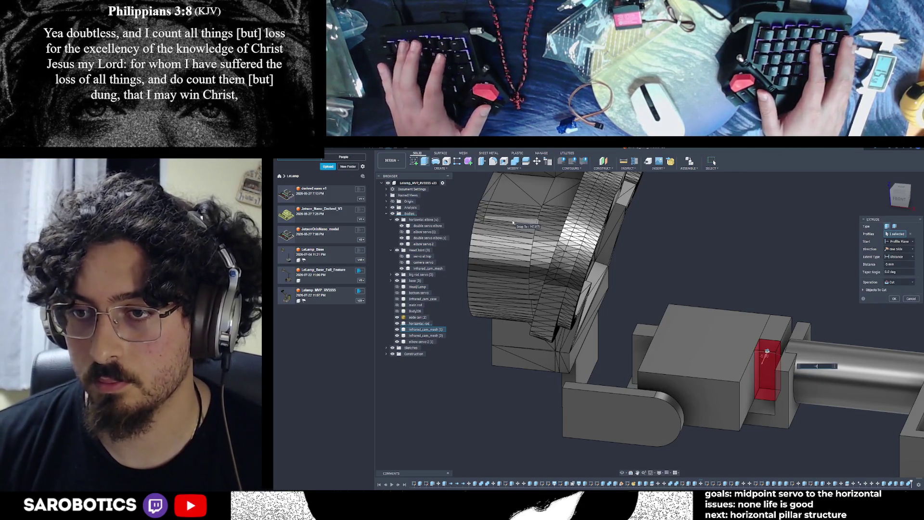
{"action": "key", "text": "Return"}
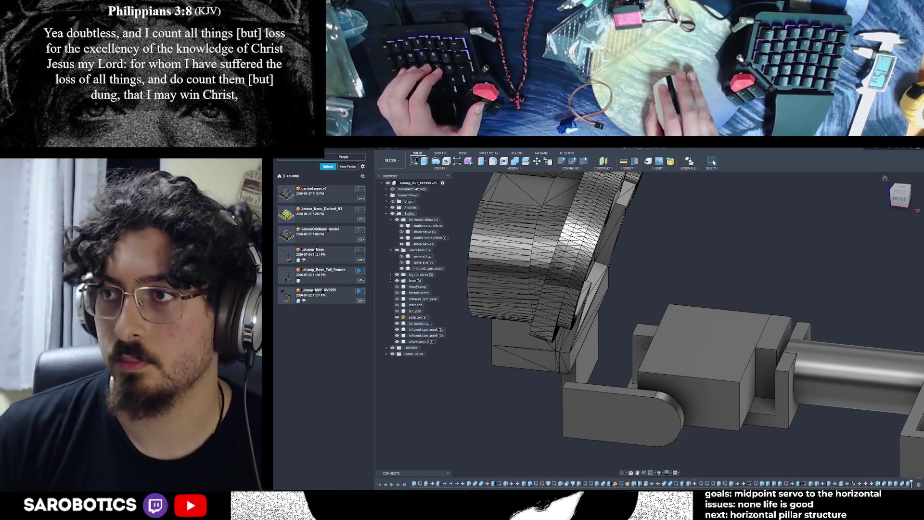
{"action": "mouse_move", "coordinate": [737, 269]}
{"action": "middle_mouse_down", "text": "shift"}
{"action": "mouse_move", "coordinate": [751, 353]}
{"action": "mouse_move", "coordinate": [645, 474]}
{"action": "mouse_move", "coordinate": [636, 462]}
{"action": "mouse_move", "coordinate": [655, 433]}
{"action": "mouse_move", "coordinate": [687, 472]}
{"action": "middle_mouse_up", "text": "shift"}
{"action": "mouse_move", "coordinate": [714, 162]}
{"action": "middle_mouse_down", "text": "shift"}
{"action": "mouse_move", "coordinate": [626, 288]}
{"action": "mouse_move", "coordinate": [592, 361]}
{"action": "middle_mouse_up", "text": "shift"}
{"action": "right_click", "coordinate": [592, 361]}
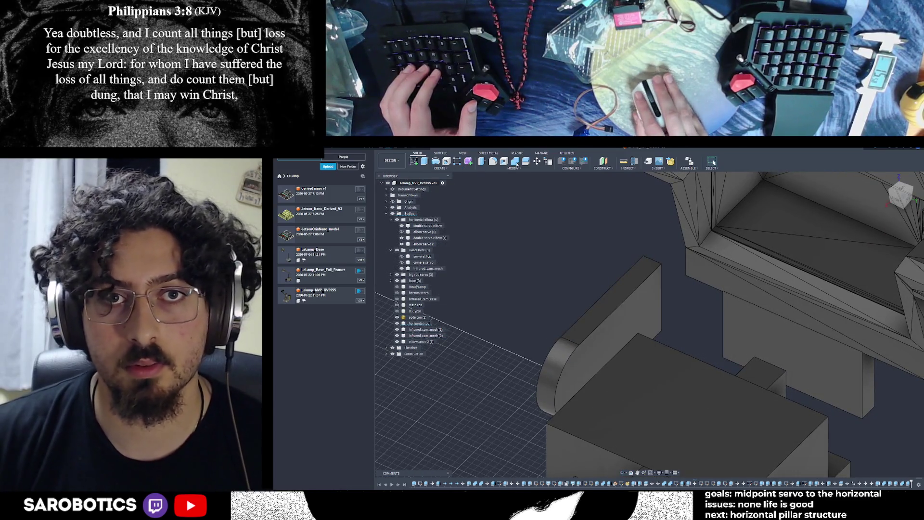
Sketch a circle, a connecting line and a 10 mm circle on the rounded tab's face.
{"action": "key", "text": "s"}
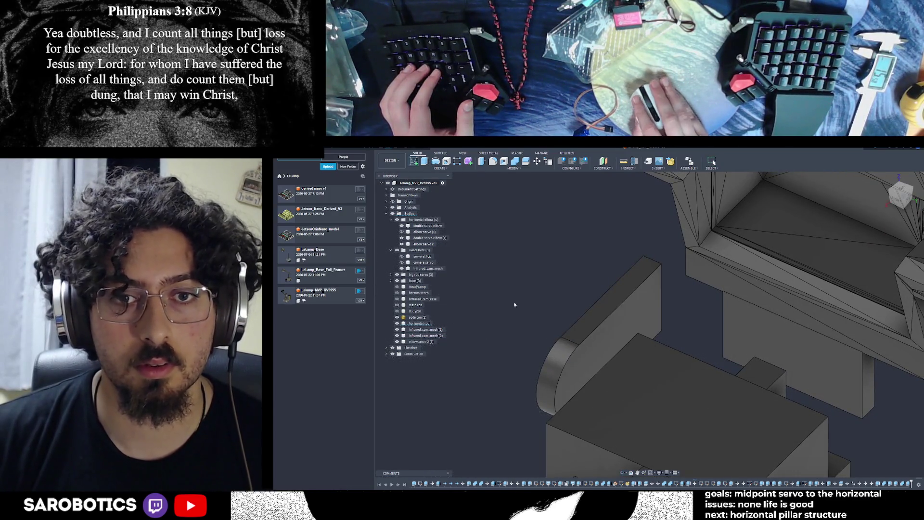
{"action": "left_click", "coordinate": [577, 373]}
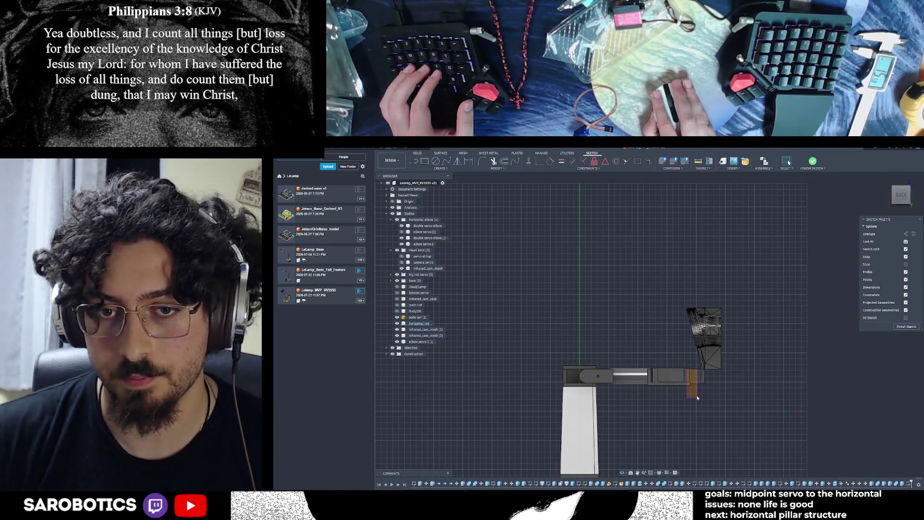
{"action": "mouse_move", "coordinate": [789, 163]}
{"action": "middle_mouse_down", "text": "shift"}
{"action": "mouse_move", "coordinate": [760, 183]}
{"action": "mouse_move", "coordinate": [789, 163]}
{"action": "middle_mouse_up", "text": "shift"}
{"action": "scroll", "coordinate": [788, 162], "scroll_direction": "up", "scroll_amount": 2}
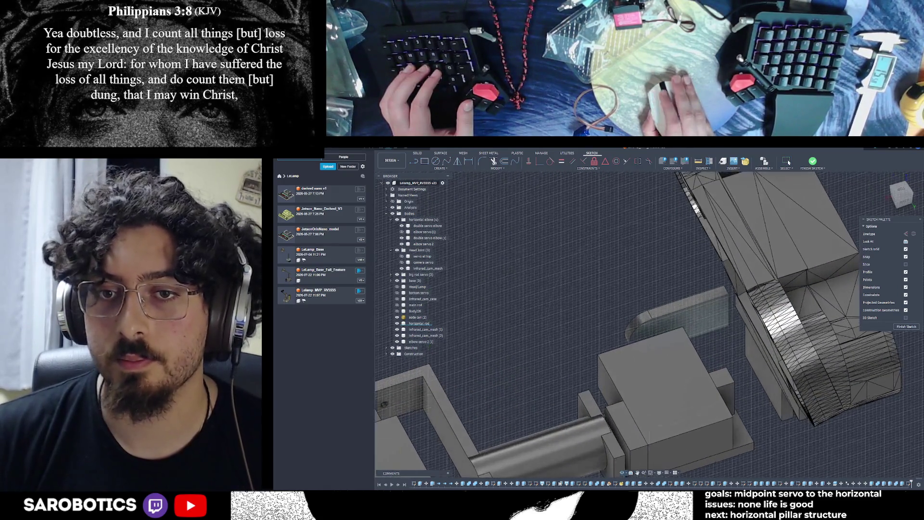
{"action": "scroll", "coordinate": [789, 163], "scroll_direction": "up", "scroll_amount": 4}
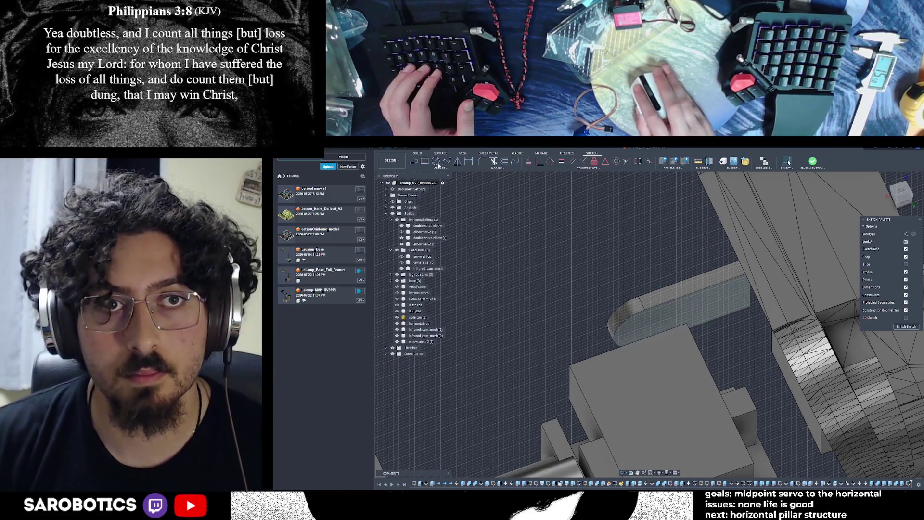
{"action": "left_click", "coordinate": [438, 164]}
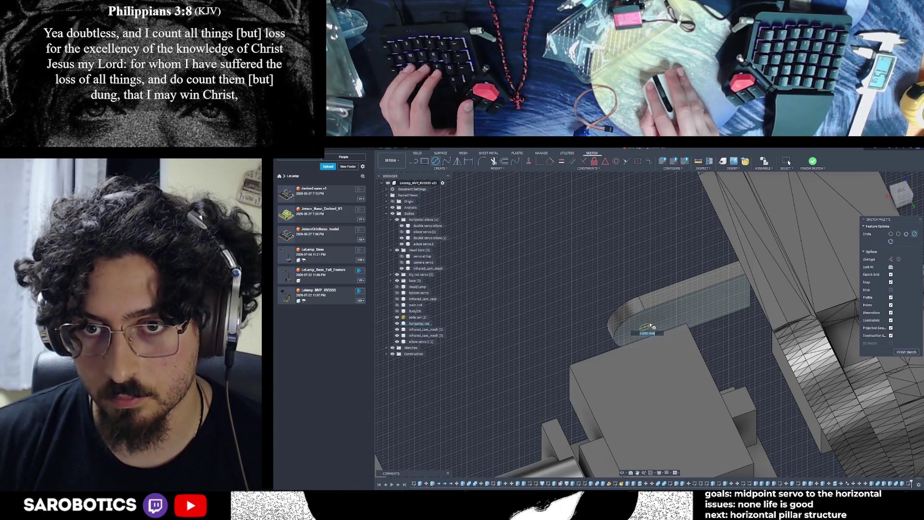
{"action": "left_click", "coordinate": [650, 326]}
{"action": "key", "text": "Escape"}
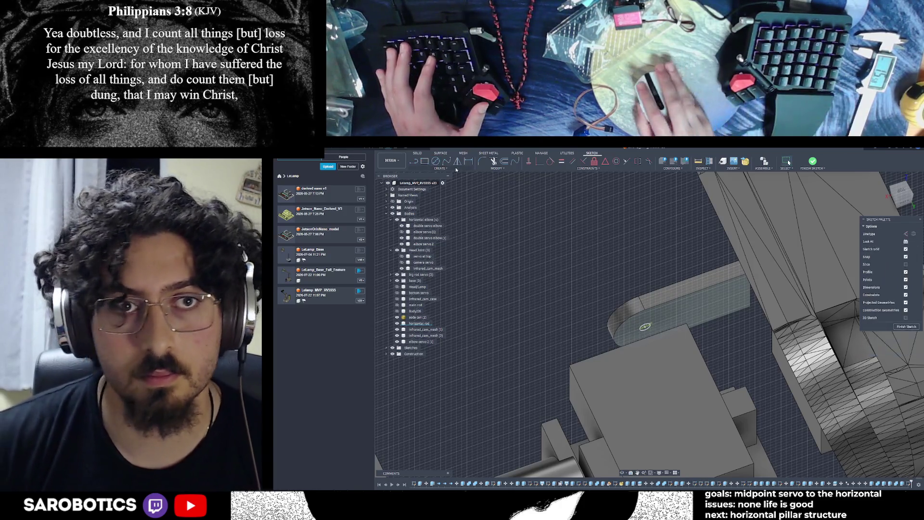
{"action": "left_click", "coordinate": [415, 163]}
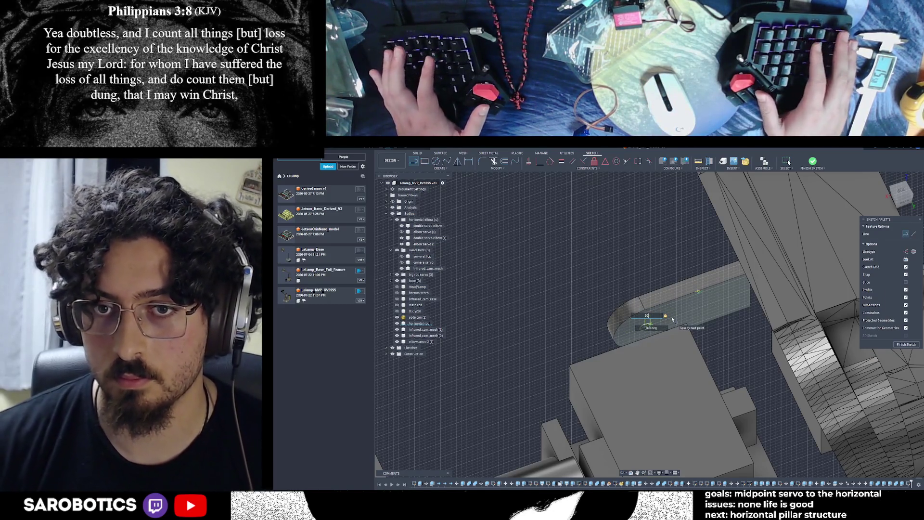
{"action": "key", "text": "Return"}
{"action": "left_click", "coordinate": [789, 163]}
{"action": "type", "text": "c"}
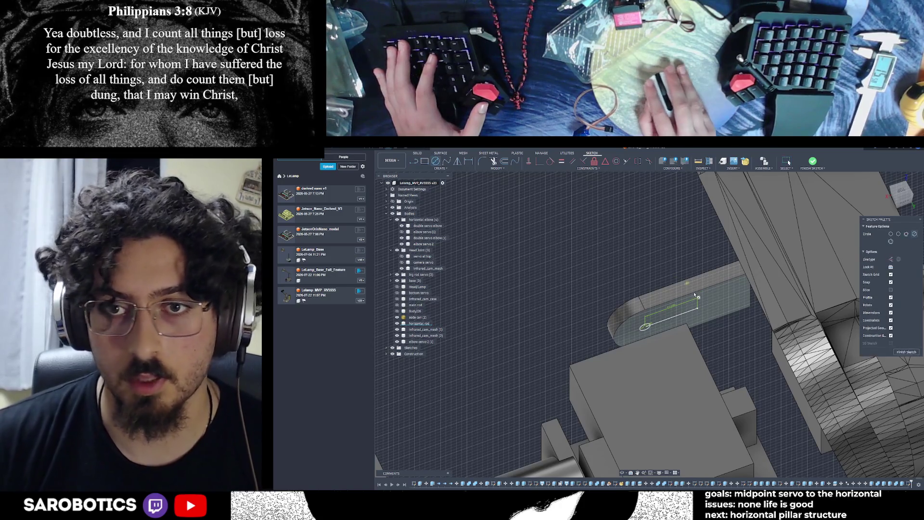
{"action": "type", "text": "10"}
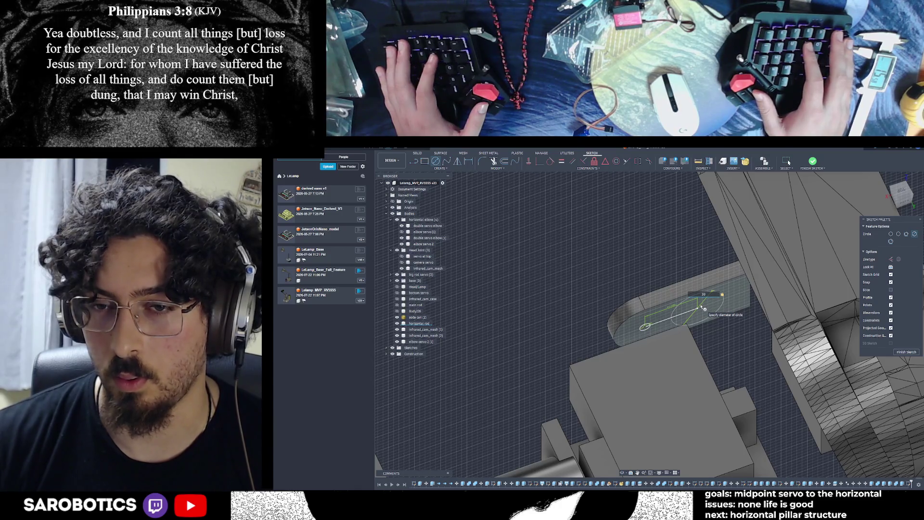
{"action": "key", "text": "Return"}
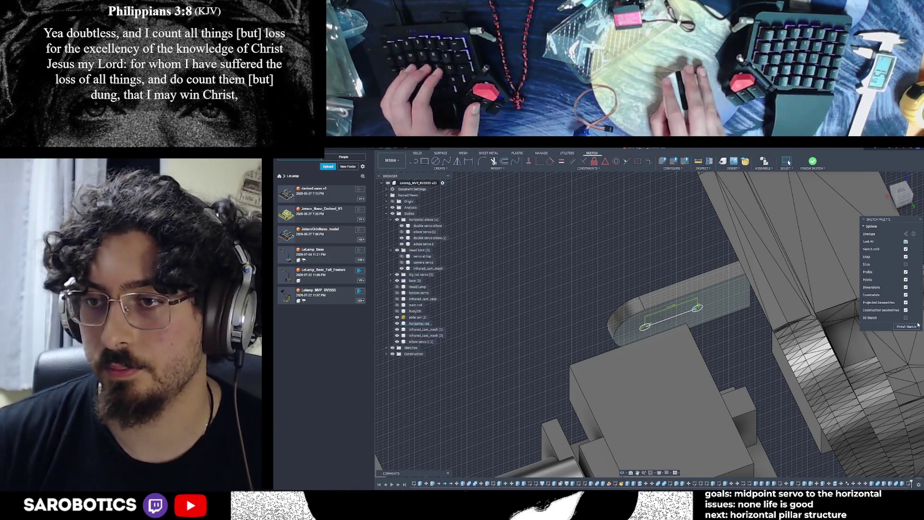
{"action": "key", "text": "Escape"}
{"action": "key", "text": "ctrl+Return"}
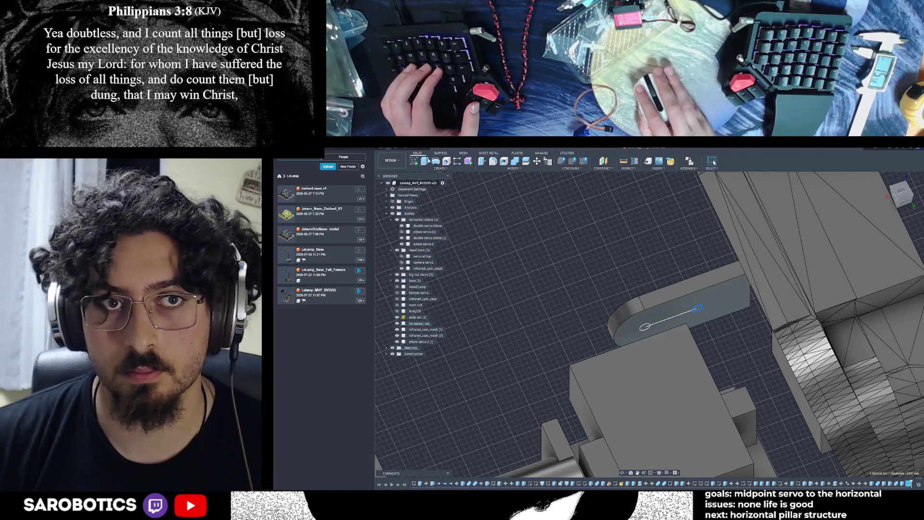
Extrude the slot profile 15 mm as a cut into the tab.
{"action": "key", "text": "e"}
{"action": "left_click", "coordinate": [702, 320]}
{"action": "left_click_drag", "start_coordinate": [699, 310], "coordinate": [660, 260]}
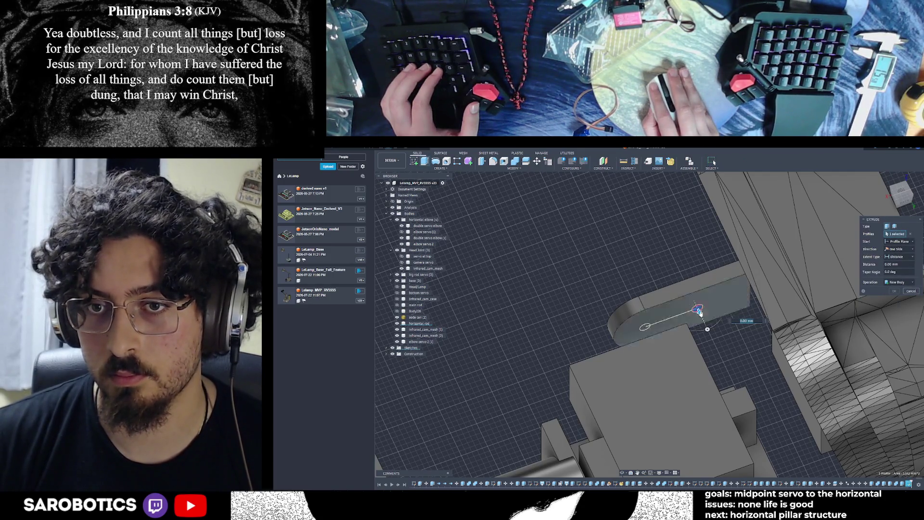
{"action": "key", "text": "Return"}
{"action": "scroll", "coordinate": [729, 362], "scroll_direction": "down", "scroll_amount": 3}
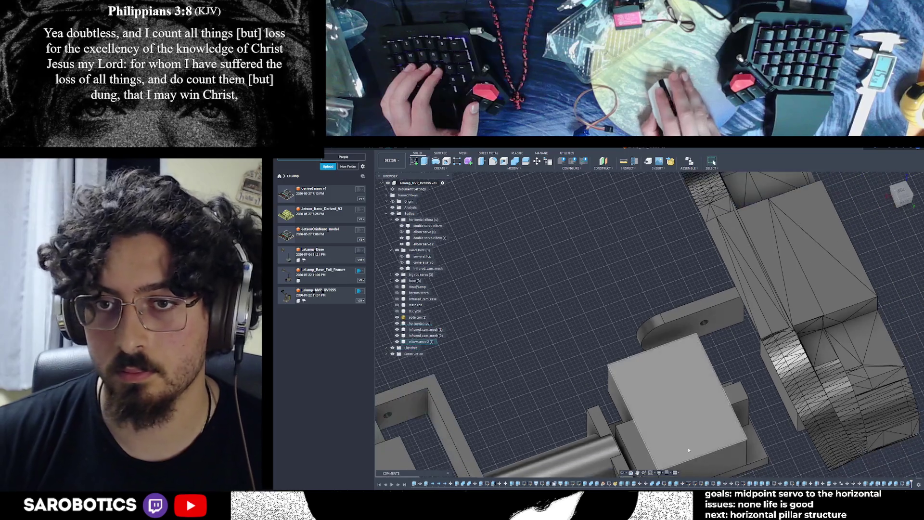
{"action": "middle_click_drag", "start_coordinate": [634, 449], "coordinate": [732, 368], "text": "shift"}
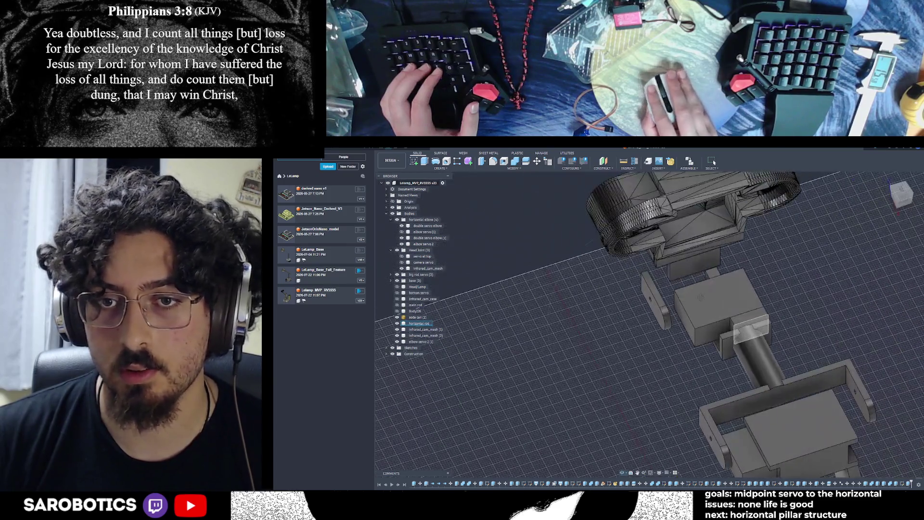
{"action": "left_click", "coordinate": [903, 194]}
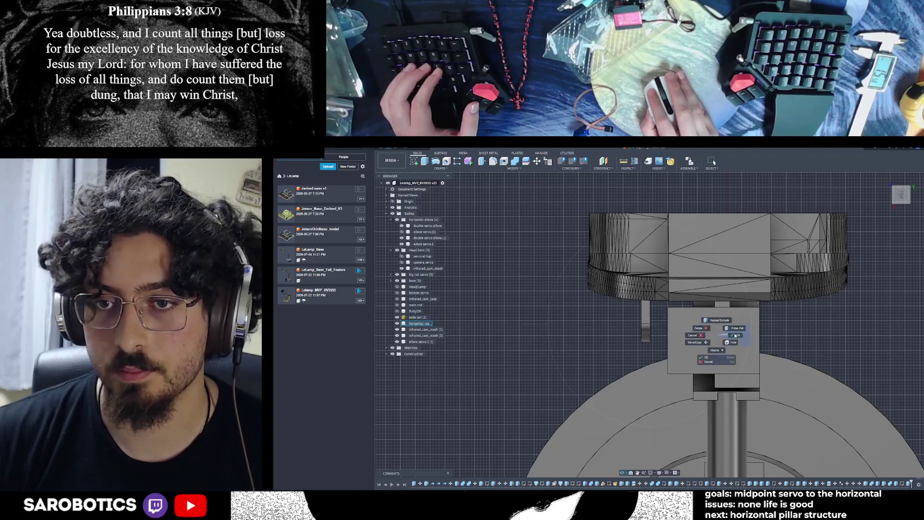
Move the selected body 5.90 mm instead of 6.00 mm and commit it.
{"action": "left_click", "coordinate": [648, 318]}
{"action": "key", "text": "m"}
{"action": "left_click_drag", "start_coordinate": [664, 315], "coordinate": [669, 309]}
{"action": "scroll", "coordinate": [670, 309], "scroll_direction": "up", "scroll_amount": 10}
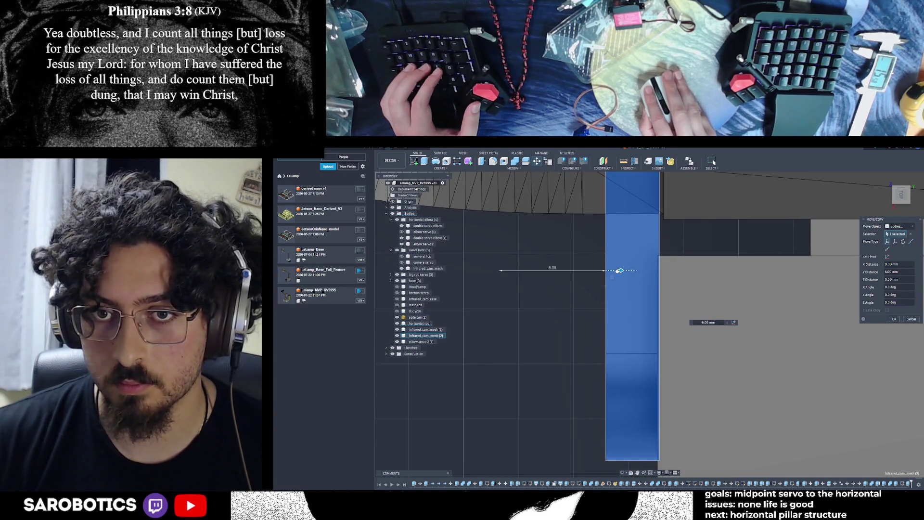
{"action": "scroll", "coordinate": [652, 279], "scroll_direction": "up", "scroll_amount": 3}
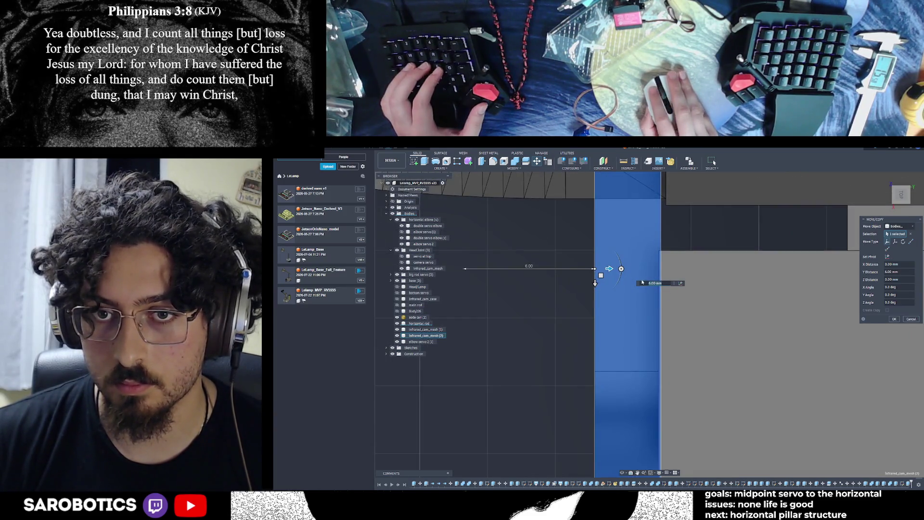
{"action": "left_click_drag", "start_coordinate": [610, 269], "coordinate": [607, 270]}
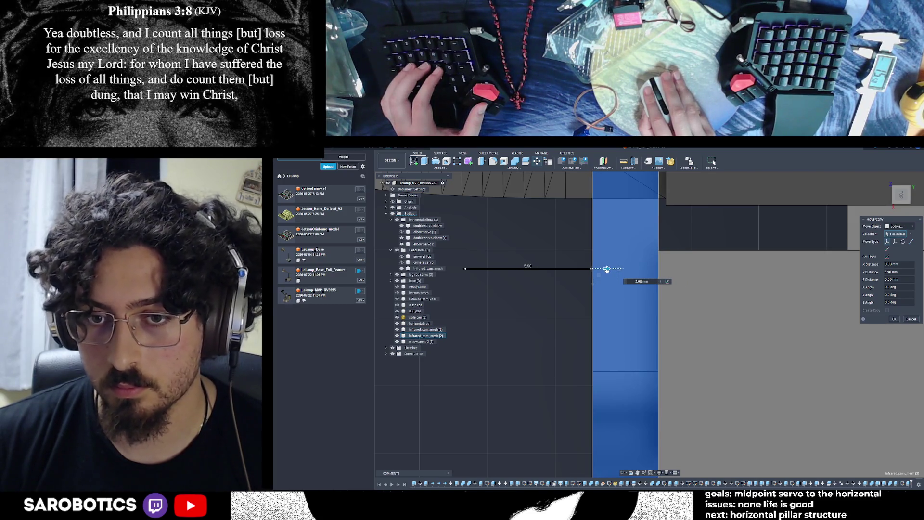
{"action": "scroll", "coordinate": [669, 260], "scroll_direction": "up", "scroll_amount": 5}
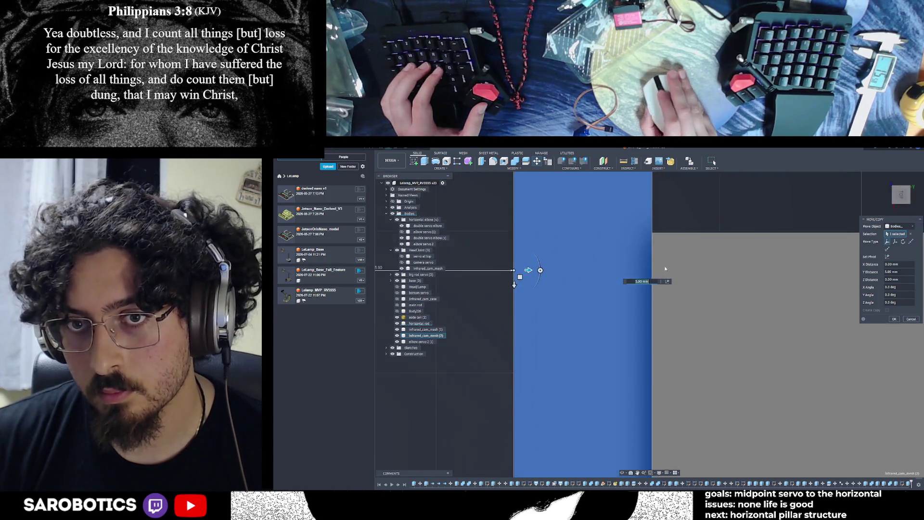
{"action": "scroll", "coordinate": [669, 260], "scroll_direction": "down", "scroll_amount": 8}
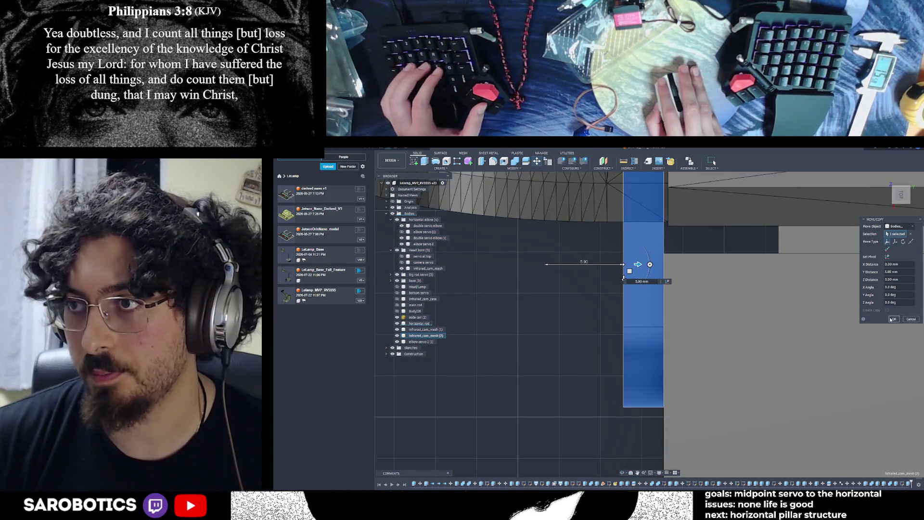
{"action": "left_click", "coordinate": [893, 319]}
{"action": "scroll", "coordinate": [621, 459], "scroll_direction": "down", "scroll_amount": 3}
Orbit to an angled view of the bracket and select the narrow vertical face at the gap.
{"action": "left_click", "coordinate": [620, 474]}
{"action": "mouse_move", "coordinate": [607, 434]}
{"action": "left_mouse_down"}
{"action": "mouse_move", "coordinate": [564, 299]}
{"action": "mouse_move", "coordinate": [508, 283]}
{"action": "left_mouse_up"}
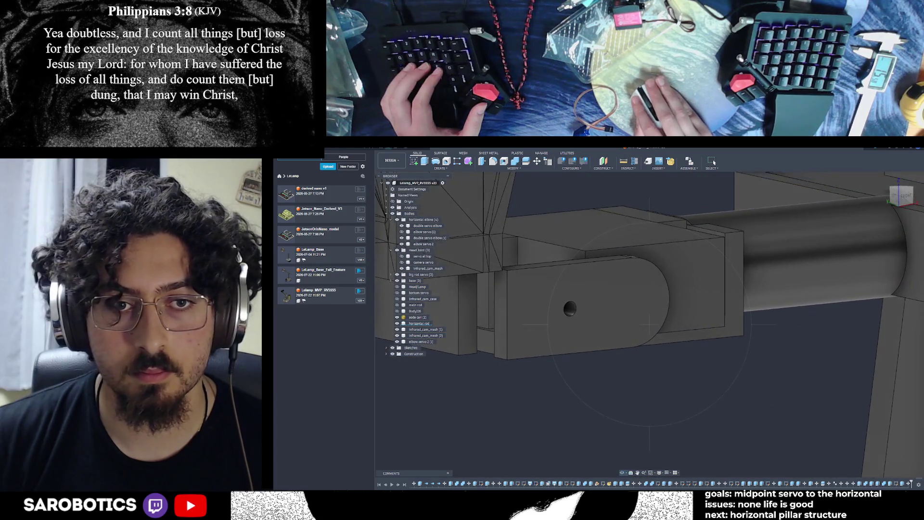
{"action": "left_click", "coordinate": [469, 308]}
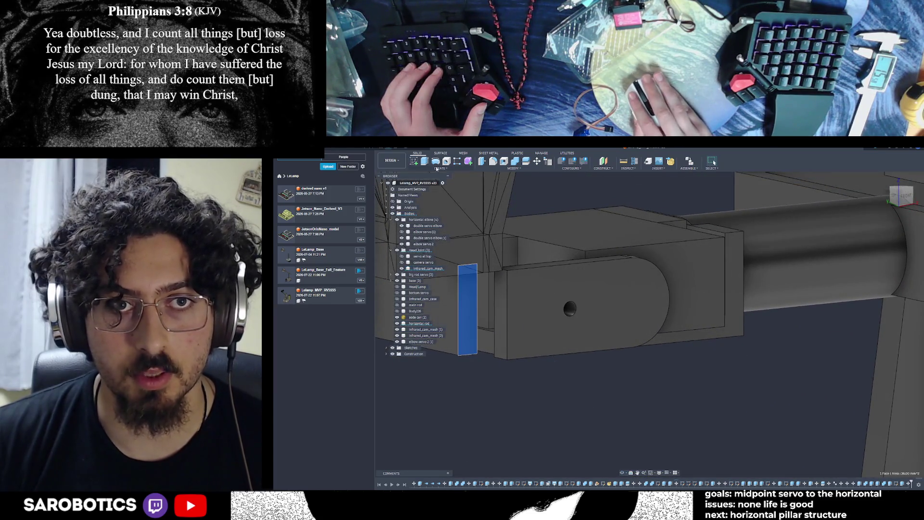
Start a Join extrusion of the thin side face at roughly 7 mm.
{"action": "left_click", "coordinate": [908, 196]}
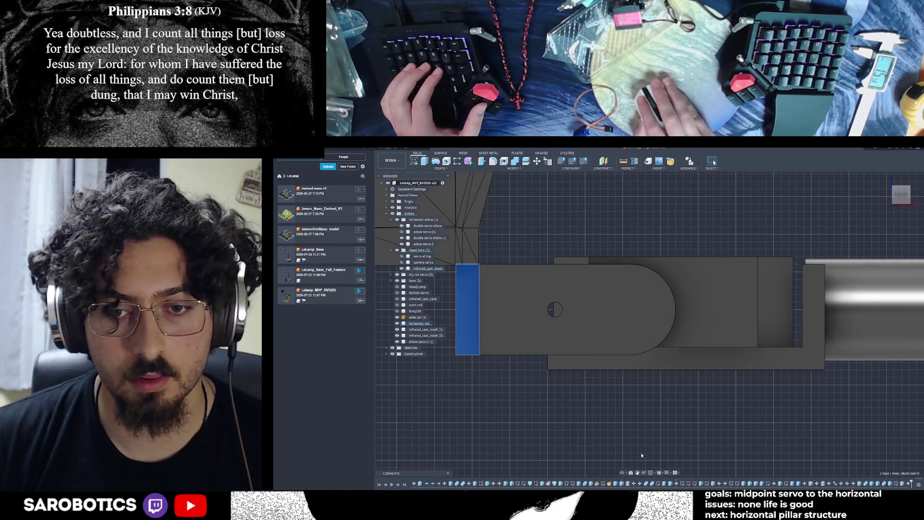
{"action": "mouse_move", "coordinate": [650, 313]}
{"action": "middle_mouse_down", "text": "shift"}
{"action": "mouse_move", "coordinate": [674, 303]}
{"action": "mouse_move", "coordinate": [705, 315]}
{"action": "middle_mouse_up", "text": "shift"}
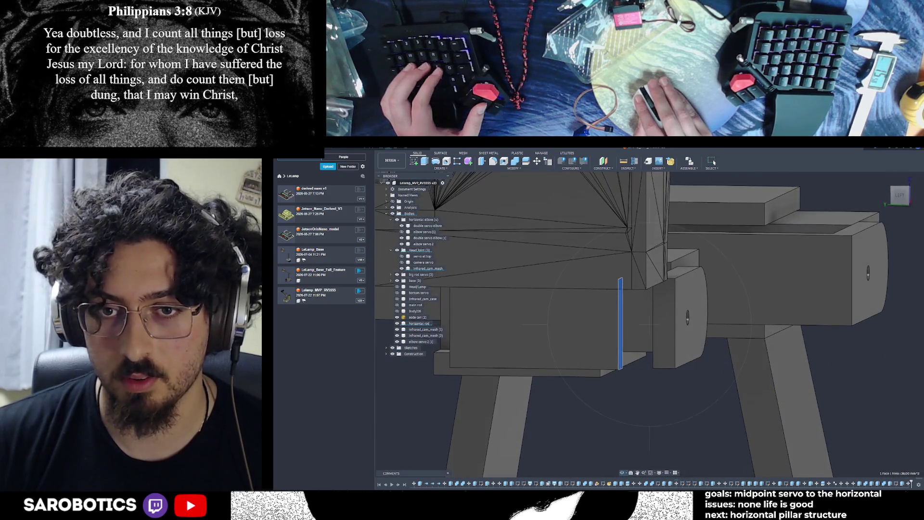
{"action": "key", "text": "e"}
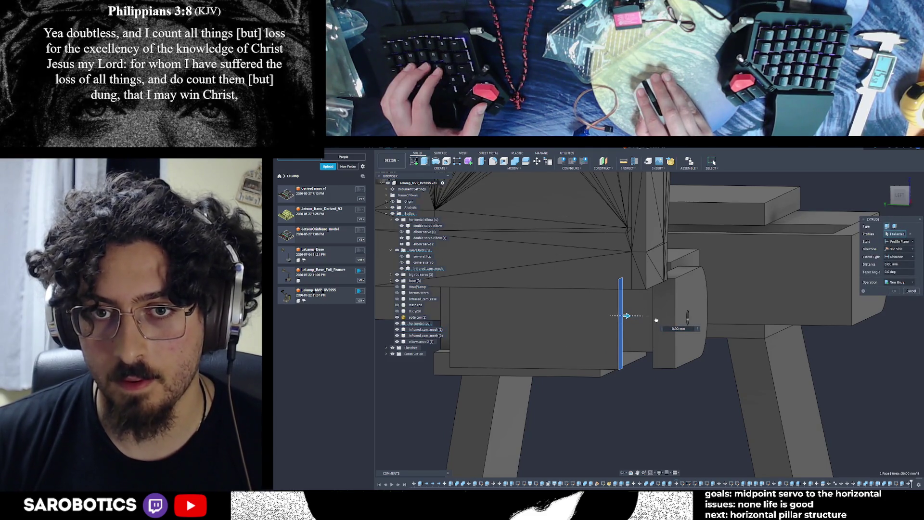
{"action": "type", "text": "1"}
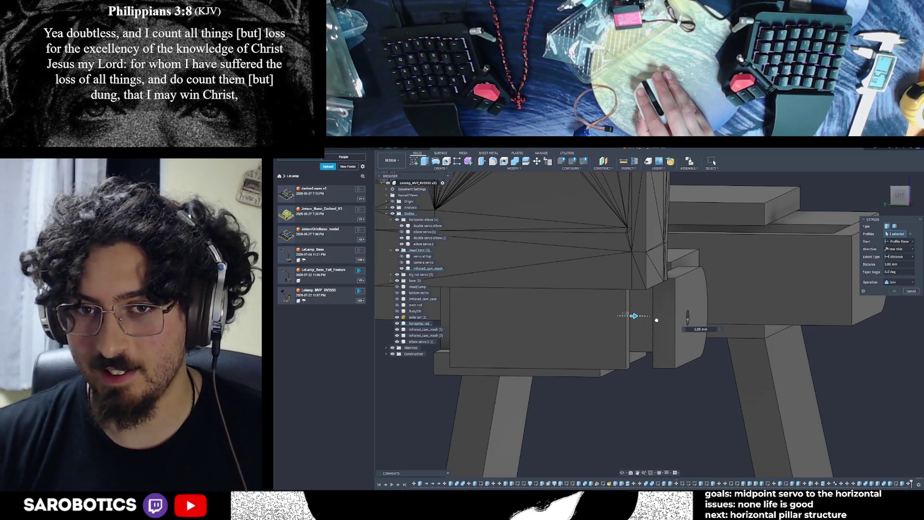
{"action": "type", "text": "4"}
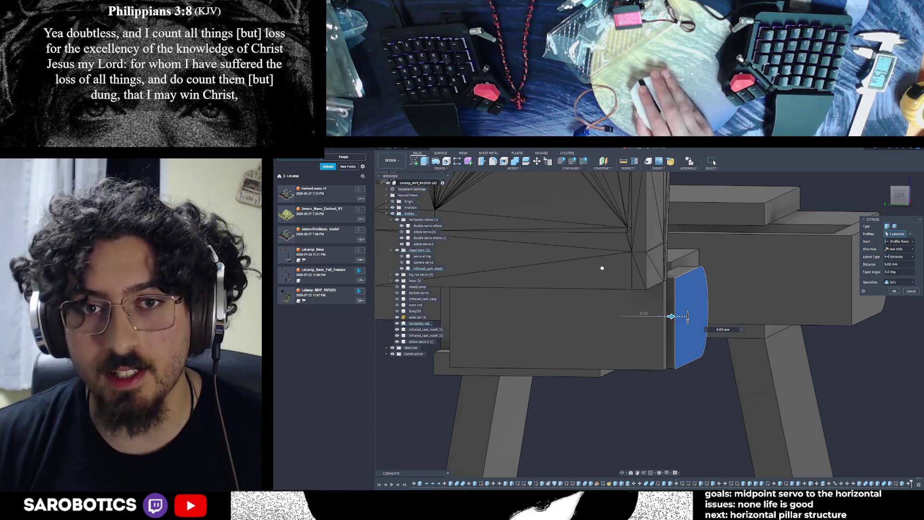
{"action": "scroll", "coordinate": [609, 267], "scroll_direction": "down", "scroll_amount": 2}
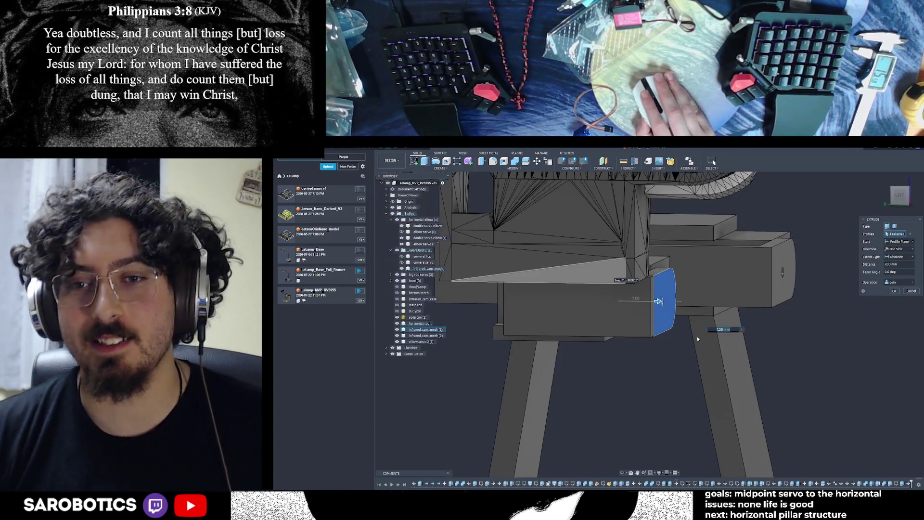
{"action": "left_click_drag", "start_coordinate": [655, 303], "coordinate": [659, 303]}
{"action": "scroll", "coordinate": [658, 302], "scroll_direction": "up", "scroll_amount": 3}
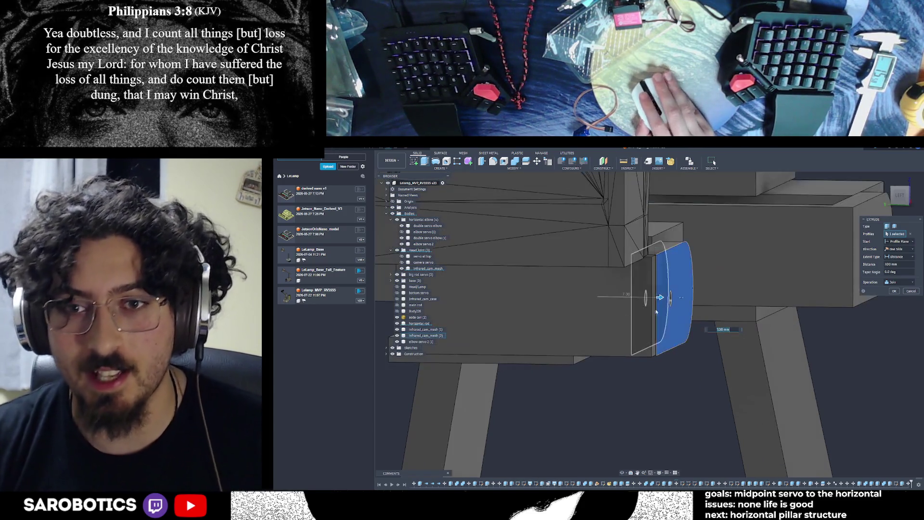
Check the extrusion from several views, set it to 7.10 mm and commit the join.
{"action": "mouse_move", "coordinate": [660, 298]}
{"action": "middle_mouse_down", "text": "shift"}
{"action": "mouse_move", "coordinate": [693, 342]}
{"action": "mouse_move", "coordinate": [682, 366]}
{"action": "mouse_move", "coordinate": [698, 332]}
{"action": "mouse_move", "coordinate": [670, 337]}
{"action": "middle_mouse_up", "text": "shift"}
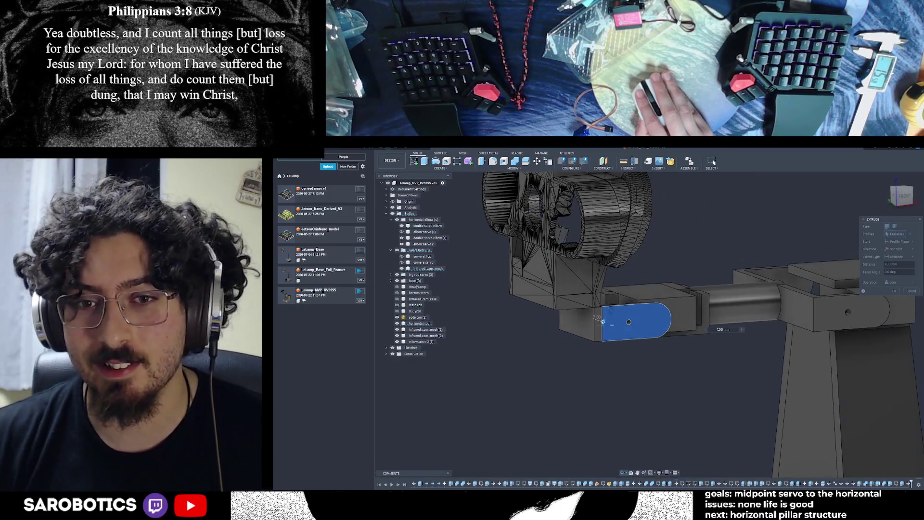
{"action": "scroll", "coordinate": [599, 316], "scroll_direction": "up", "scroll_amount": 3}
{"action": "middle_click_drag", "start_coordinate": [714, 162], "coordinate": [715, 163], "text": "shift"}
{"action": "scroll", "coordinate": [601, 319], "scroll_direction": "up", "scroll_amount": 4}
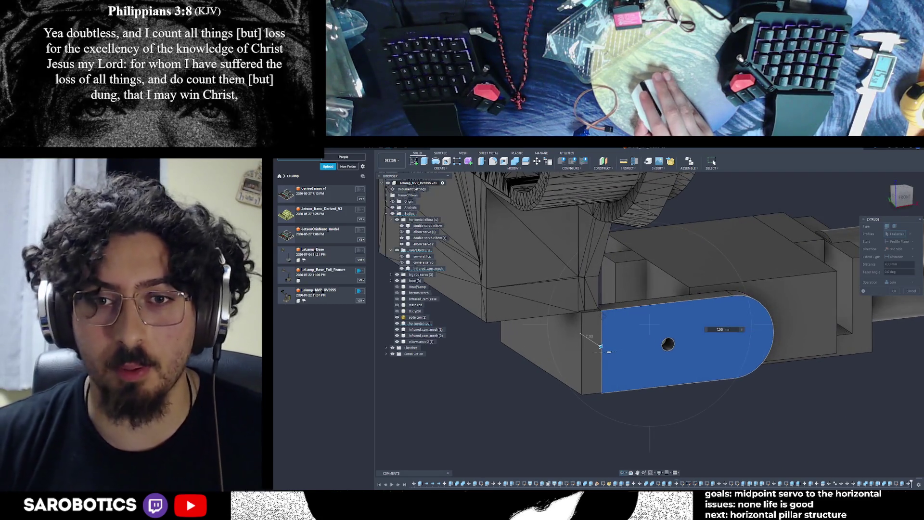
{"action": "middle_click_drag", "start_coordinate": [650, 313], "coordinate": [643, 332], "text": "shift"}
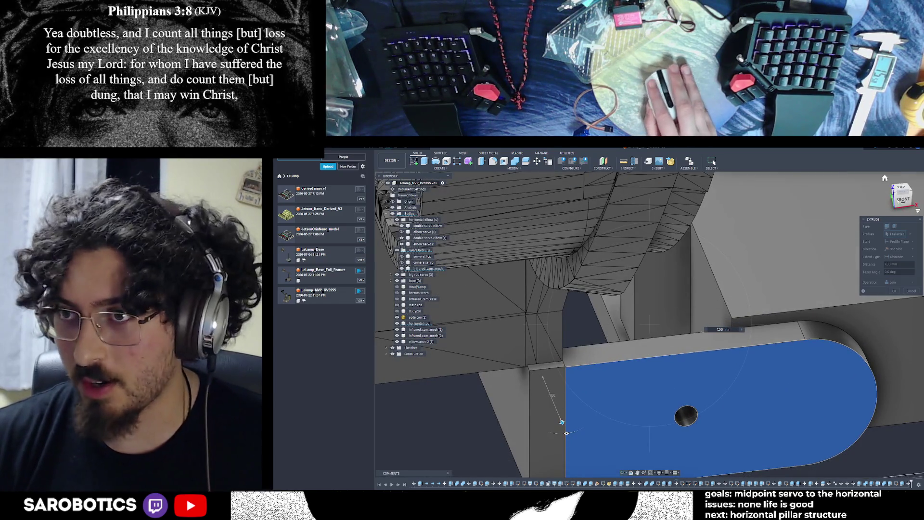
{"action": "middle_click_drag", "start_coordinate": [714, 162], "coordinate": [714, 162], "text": "shift"}
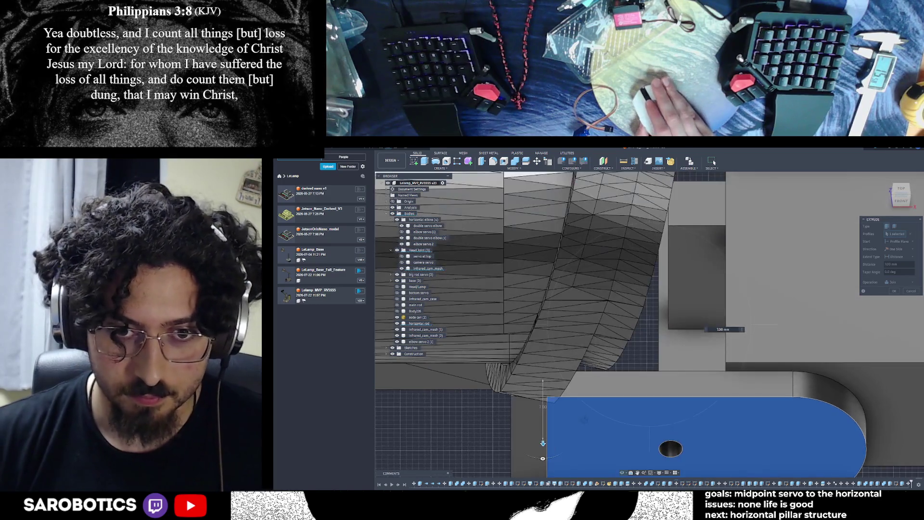
{"action": "mouse_move", "coordinate": [593, 402]}
{"action": "middle_mouse_down"}
{"action": "mouse_move", "coordinate": [595, 360]}
{"action": "mouse_move", "coordinate": [699, 298]}
{"action": "mouse_move", "coordinate": [703, 281]}
{"action": "middle_mouse_up"}
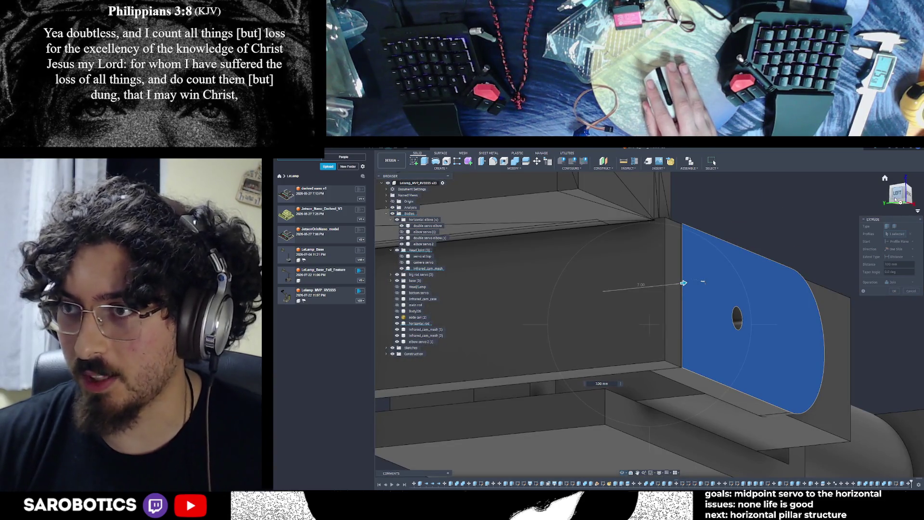
{"action": "left_click", "coordinate": [896, 199]}
{"action": "scroll", "coordinate": [687, 288], "scroll_direction": "up", "scroll_amount": 3}
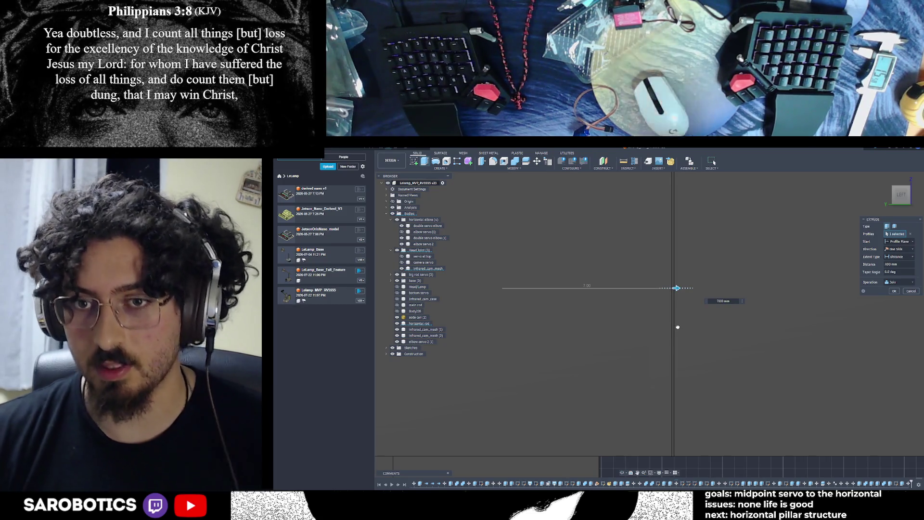
{"action": "key", "text": "Up"}
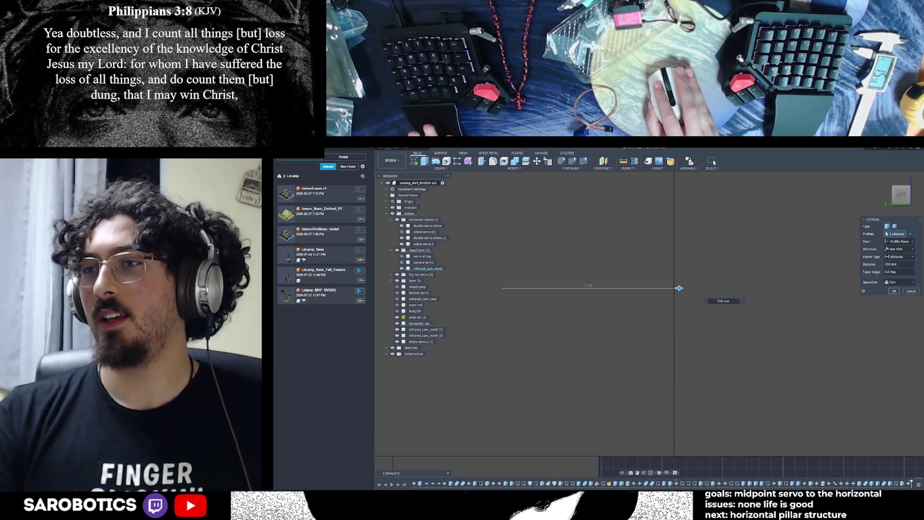
{"action": "key", "text": "Return"}
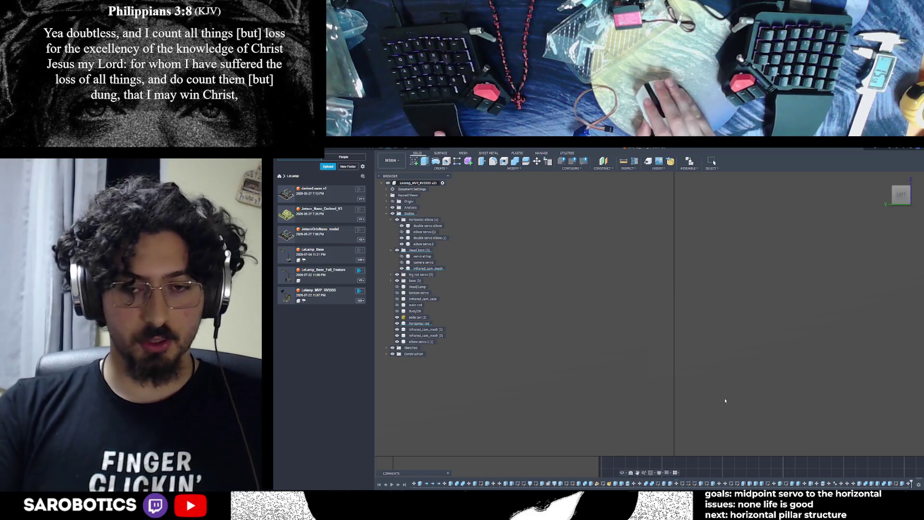
{"action": "scroll", "coordinate": [722, 396], "scroll_direction": "down", "scroll_amount": 3}
{"action": "left_click", "coordinate": [621, 470]}
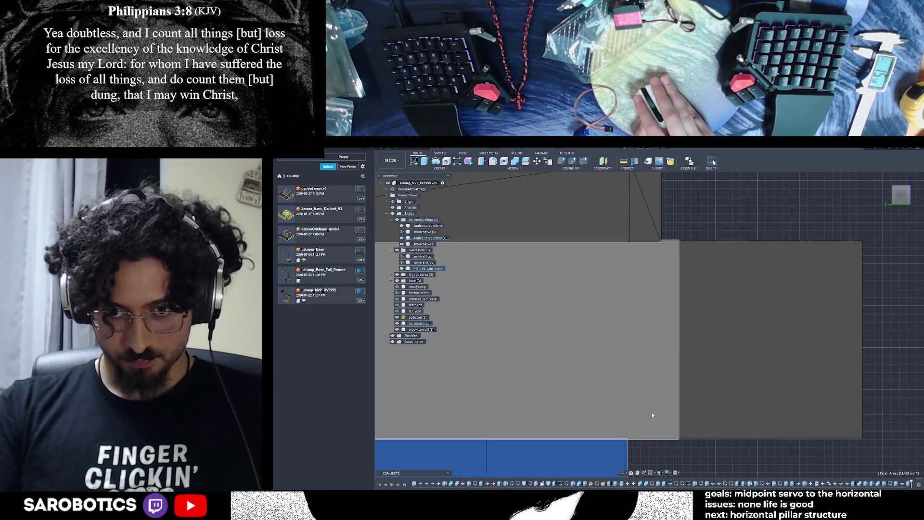
Hide and reshow the elbow servo 2 body, orbiting around to inspect the elbow assembly.
{"action": "mouse_move", "coordinate": [698, 313]}
{"action": "middle_mouse_down", "text": "shift"}
{"action": "mouse_move", "coordinate": [781, 333]}
{"action": "mouse_move", "coordinate": [737, 332]}
{"action": "middle_mouse_up", "text": "shift"}
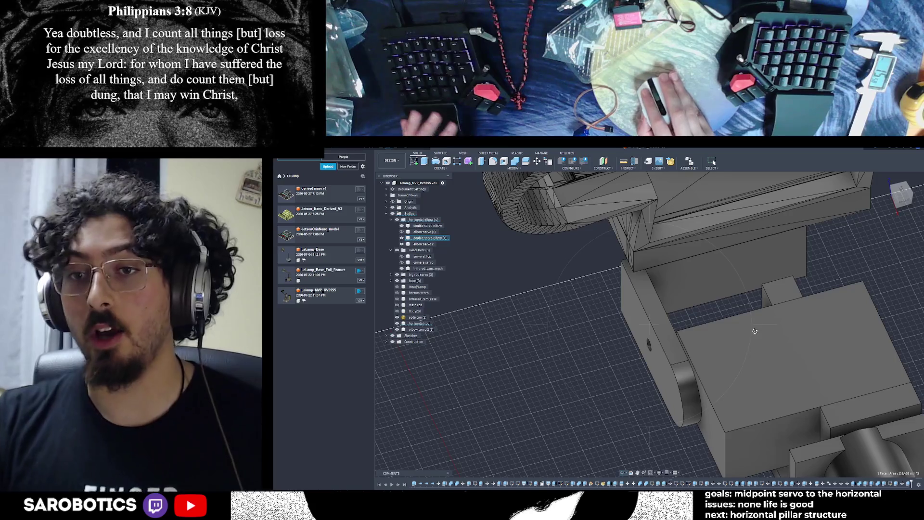
{"action": "left_click", "coordinate": [703, 406]}
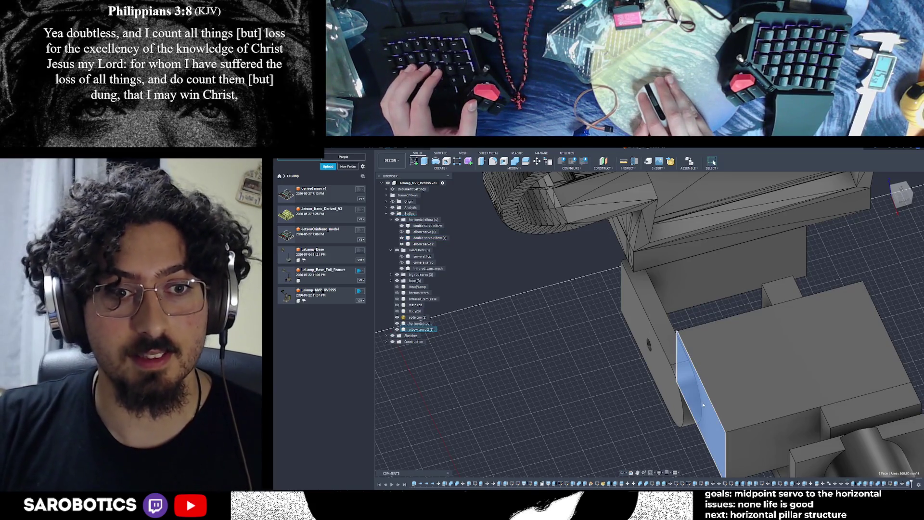
{"action": "left_click", "coordinate": [398, 330]}
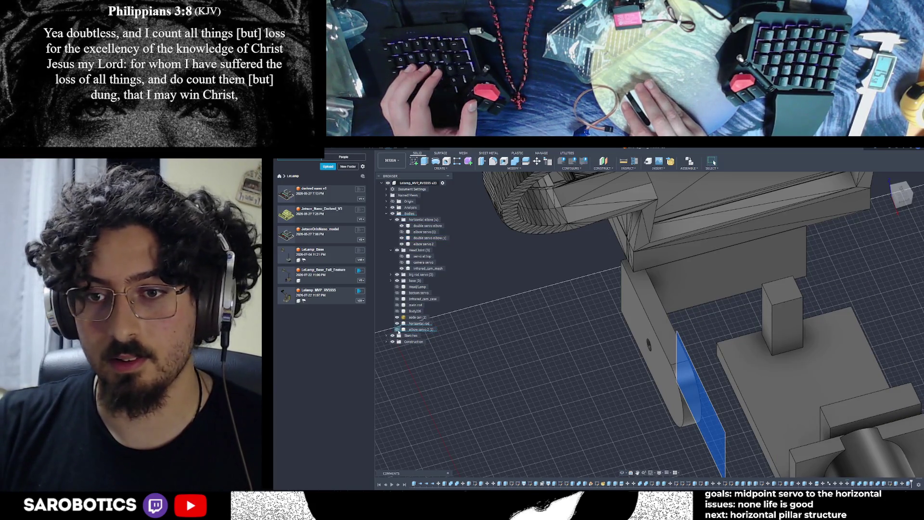
{"action": "left_click", "coordinate": [398, 330]}
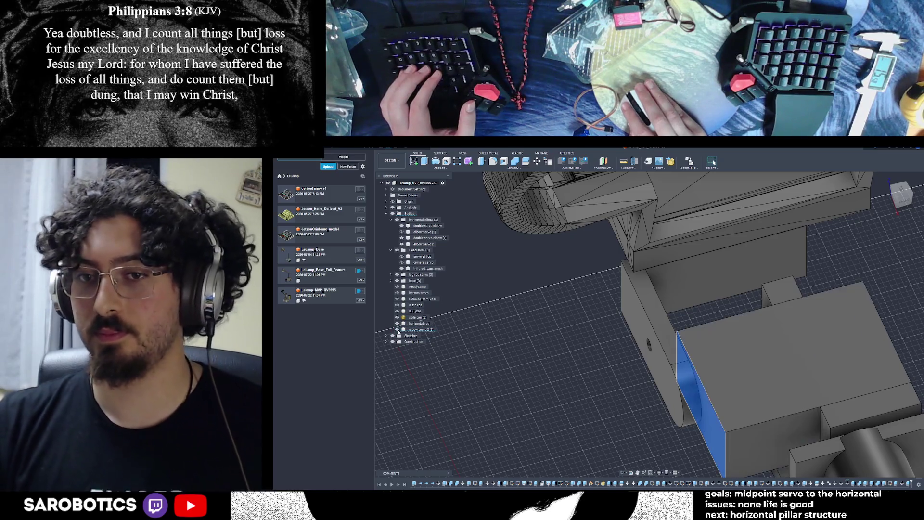
{"action": "middle_click_drag", "start_coordinate": [601, 448], "coordinate": [628, 461], "text": "shift"}
{"action": "left_click", "coordinate": [622, 473]}
{"action": "mouse_move", "coordinate": [626, 447]}
{"action": "left_mouse_down"}
{"action": "mouse_move", "coordinate": [715, 393]}
{"action": "mouse_move", "coordinate": [650, 412]}
{"action": "mouse_move", "coordinate": [602, 361]}
{"action": "left_mouse_up"}
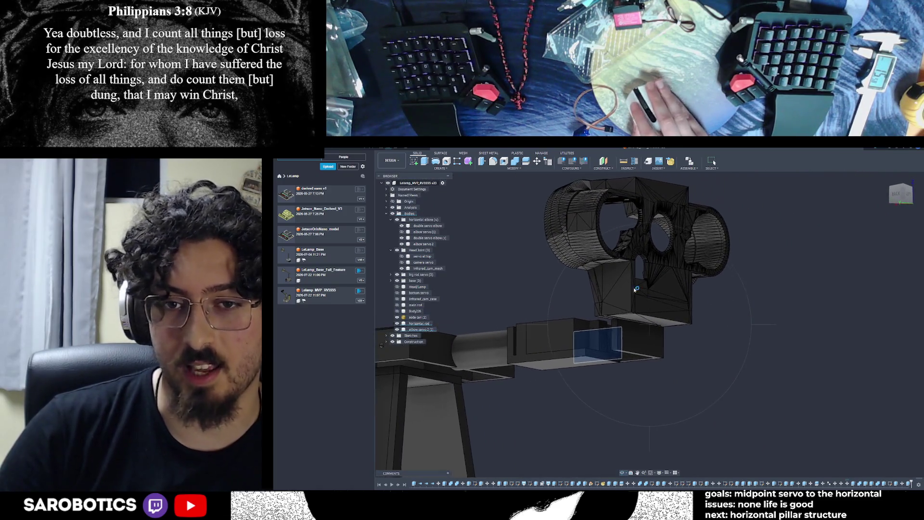
Measure the 3 mm gap between the two vertical edges at the elbow.
{"action": "key", "text": "i"}
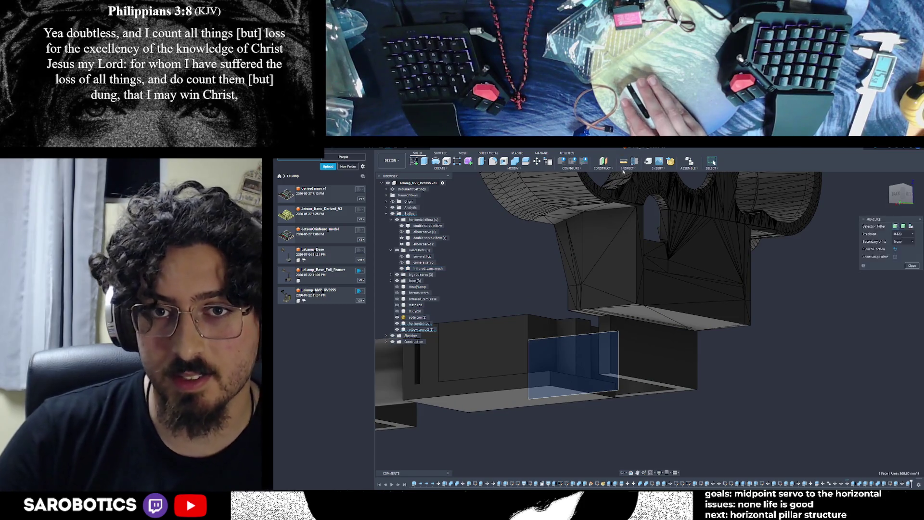
{"action": "left_click", "coordinate": [601, 326]}
{"action": "left_click", "coordinate": [600, 328]}
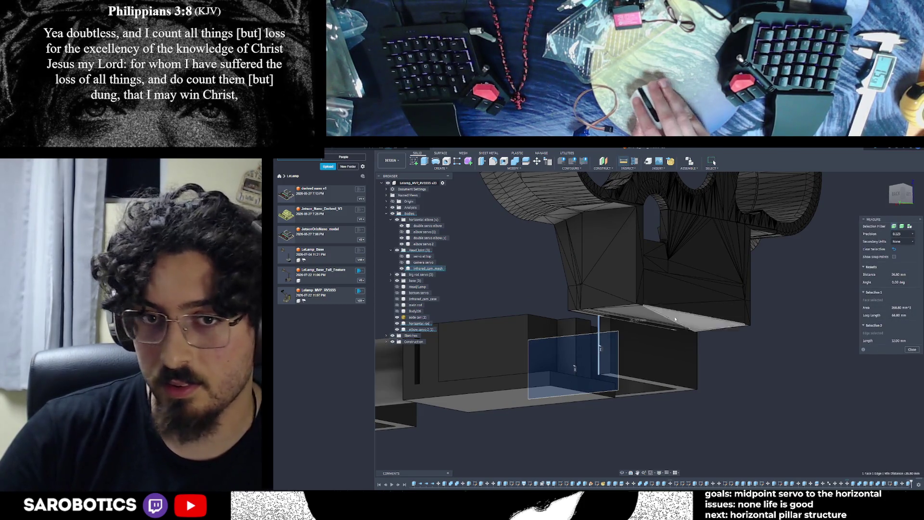
{"action": "left_click", "coordinate": [611, 326]}
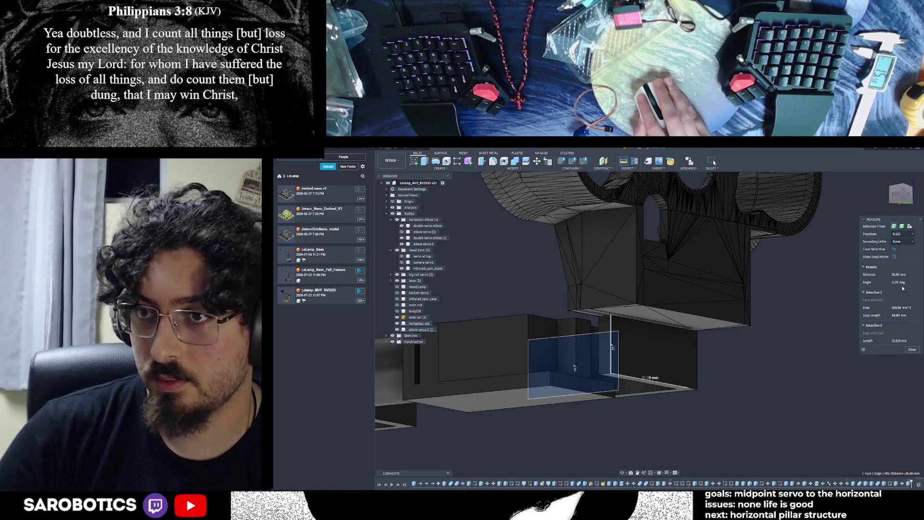
{"action": "left_click", "coordinate": [894, 250]}
{"action": "left_click", "coordinate": [600, 346]}
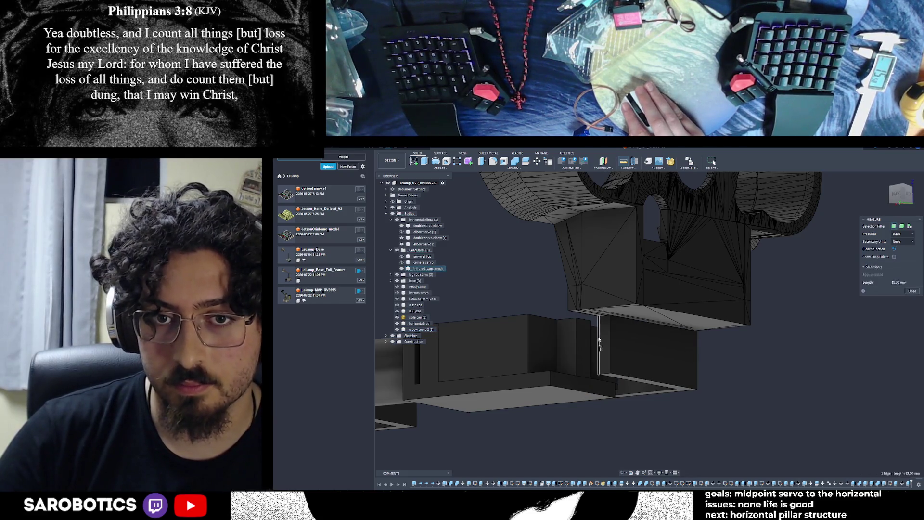
{"action": "left_click", "coordinate": [610, 340]}
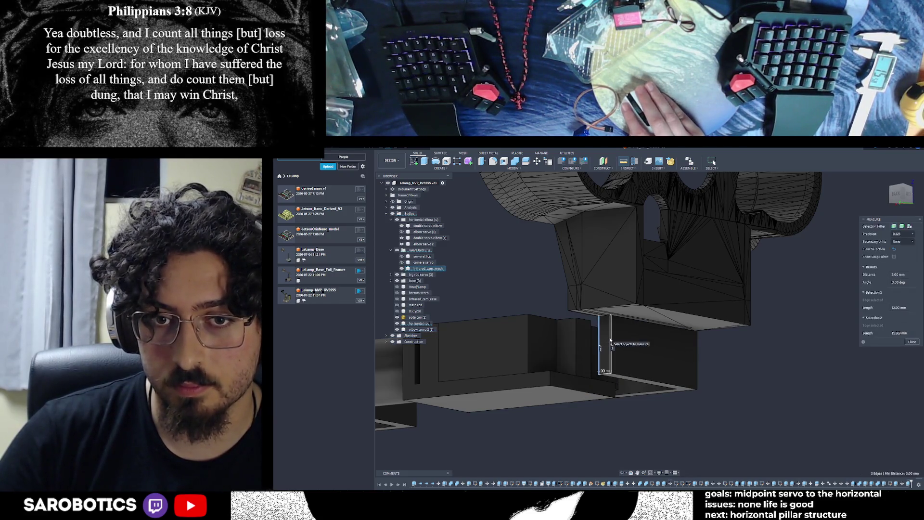
Extrude the block face facing the gap by 2 mm as a Join.
{"action": "left_click", "coordinate": [909, 343]}
{"action": "middle_click_drag", "start_coordinate": [626, 337], "coordinate": [645, 332], "text": "shift"}
{"action": "left_click", "coordinate": [660, 361]}
{"action": "key", "text": "e"}
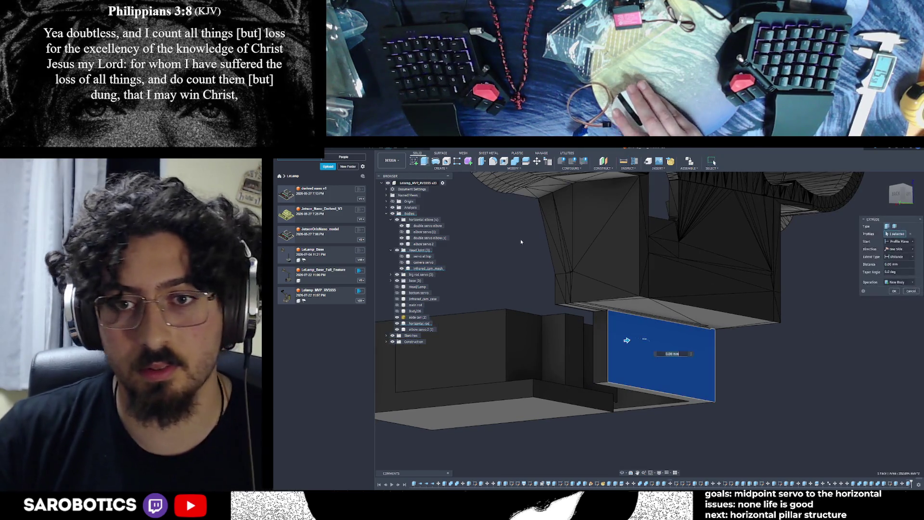
{"action": "type", "text": "2"}
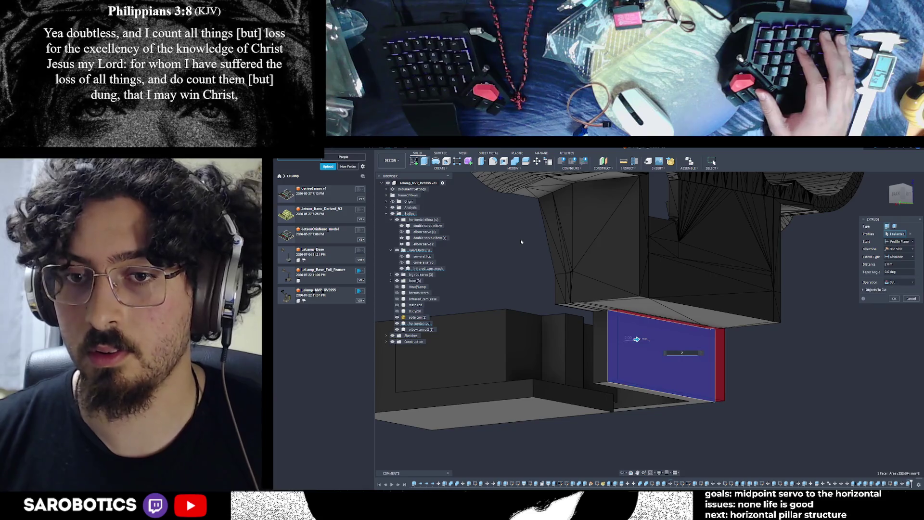
{"action": "left_click", "coordinate": [904, 284]}
{"action": "left_click", "coordinate": [893, 293]}
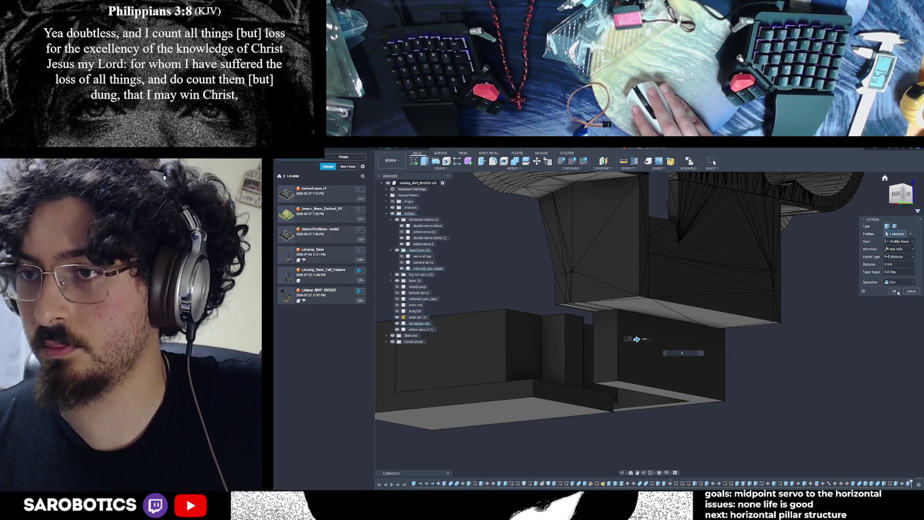
{"action": "key", "text": "Return"}
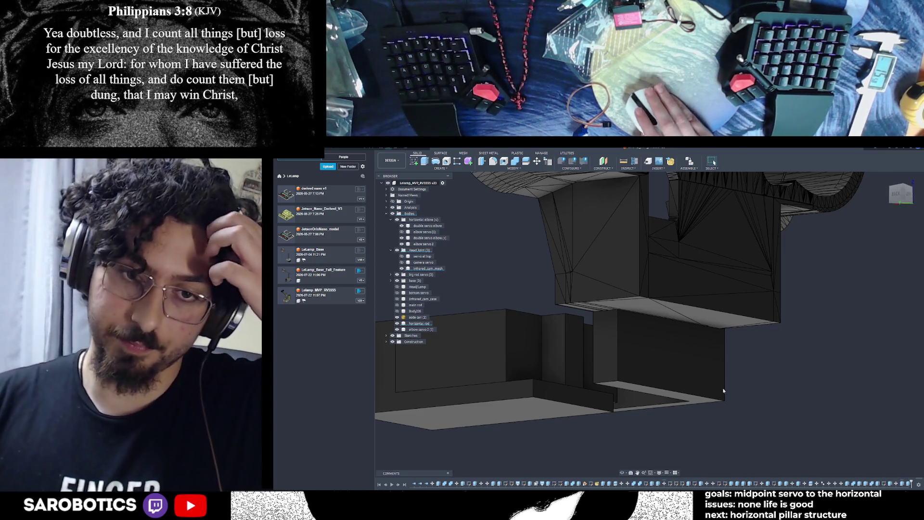
{"action": "scroll", "coordinate": [744, 388], "scroll_direction": "down", "scroll_amount": 5}
Move the elbow servo 2 (1) body into the Head Joint group in the browser.
{"action": "middle_click_drag", "start_coordinate": [744, 388], "coordinate": [698, 366], "text": "shift"}
{"action": "middle_click_drag", "start_coordinate": [714, 162], "coordinate": [714, 162], "text": "shift"}
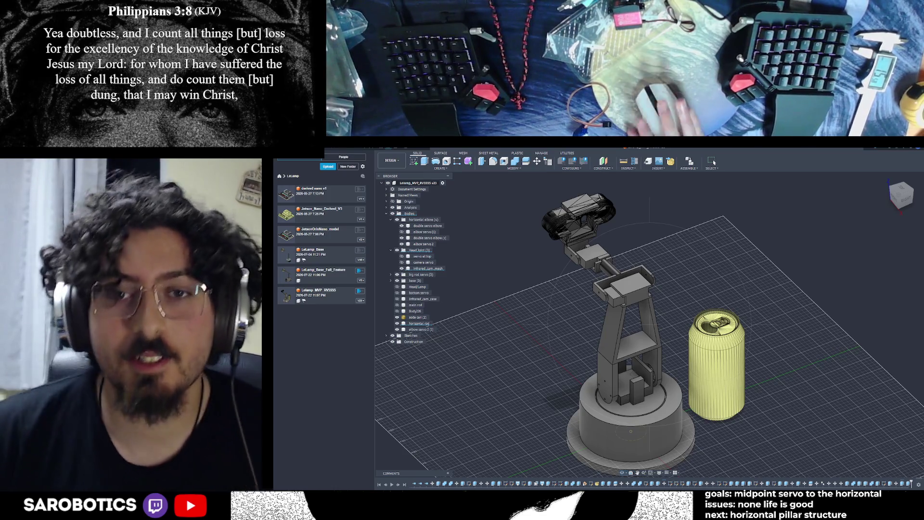
{"action": "scroll", "coordinate": [715, 162], "scroll_direction": "up", "scroll_amount": 3}
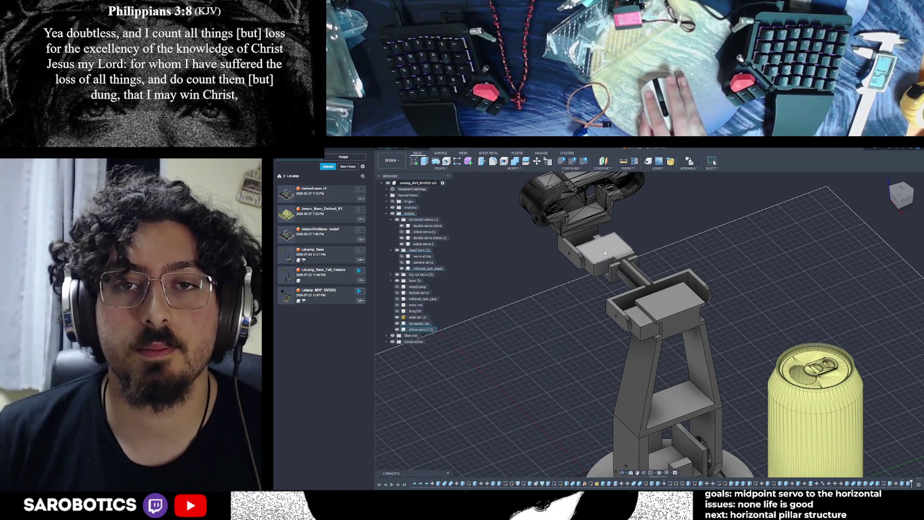
{"action": "left_click", "coordinate": [399, 332]}
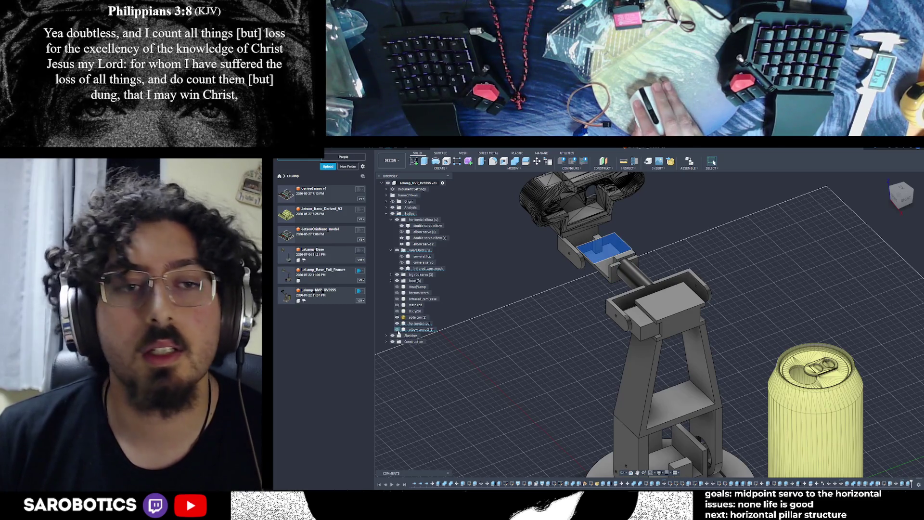
{"action": "mouse_move", "coordinate": [418, 330]}
{"action": "left_mouse_down"}
{"action": "mouse_move", "coordinate": [436, 245]}
{"action": "mouse_move", "coordinate": [425, 251]}
{"action": "left_mouse_up"}
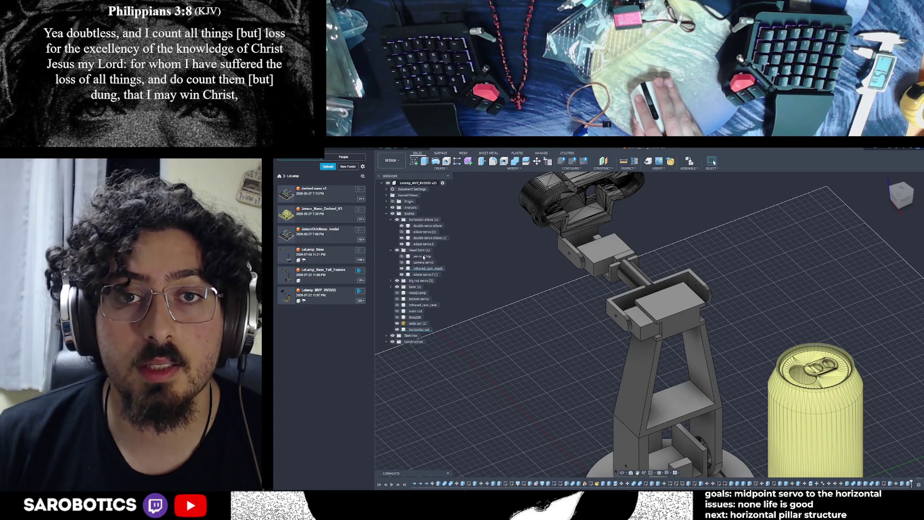
Remove the servo at top body and delete the camera servo body.
{"action": "right_click", "coordinate": [424, 257]}
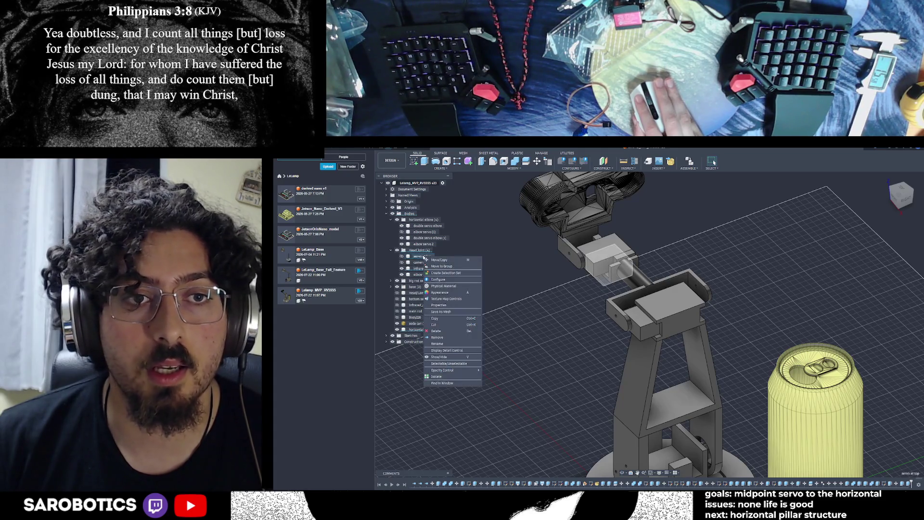
{"action": "left_click", "coordinate": [437, 338]}
{"action": "right_click", "coordinate": [423, 257]}
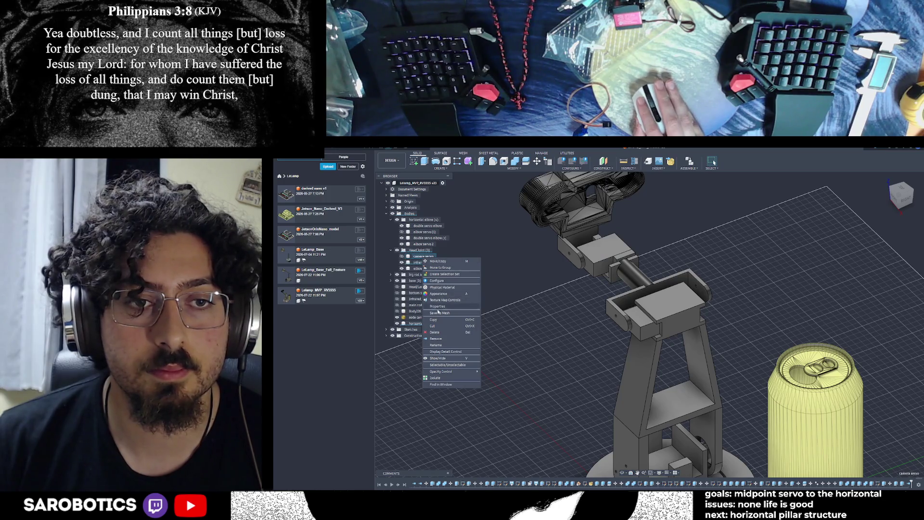
{"action": "left_click", "coordinate": [436, 344]}
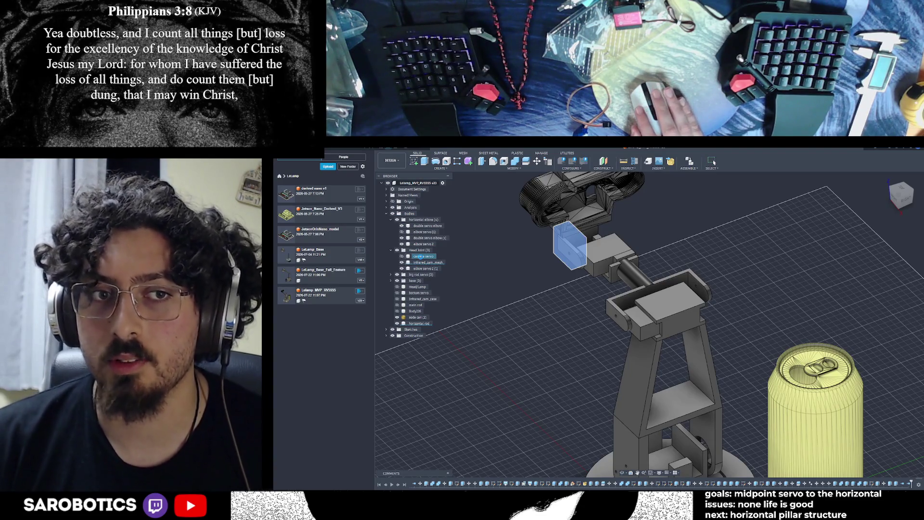
{"action": "key", "text": "Delete"}
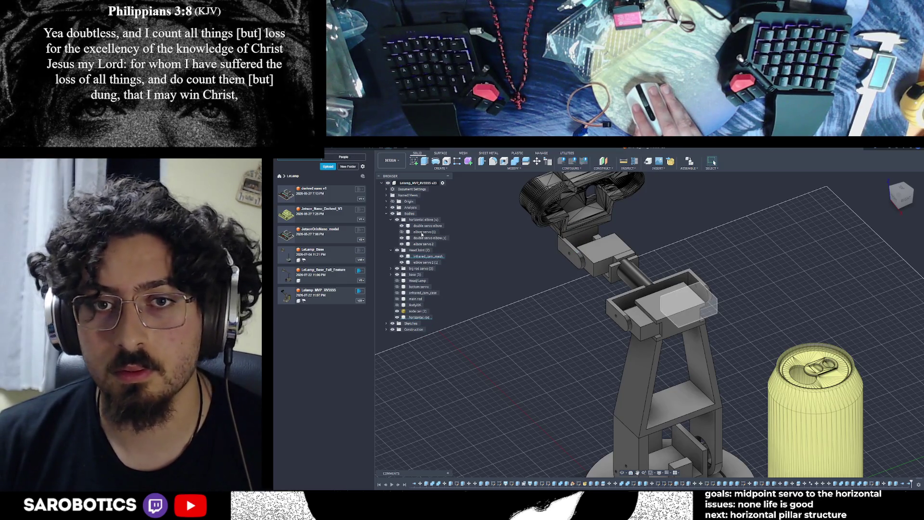
{"action": "left_click", "coordinate": [597, 249]}
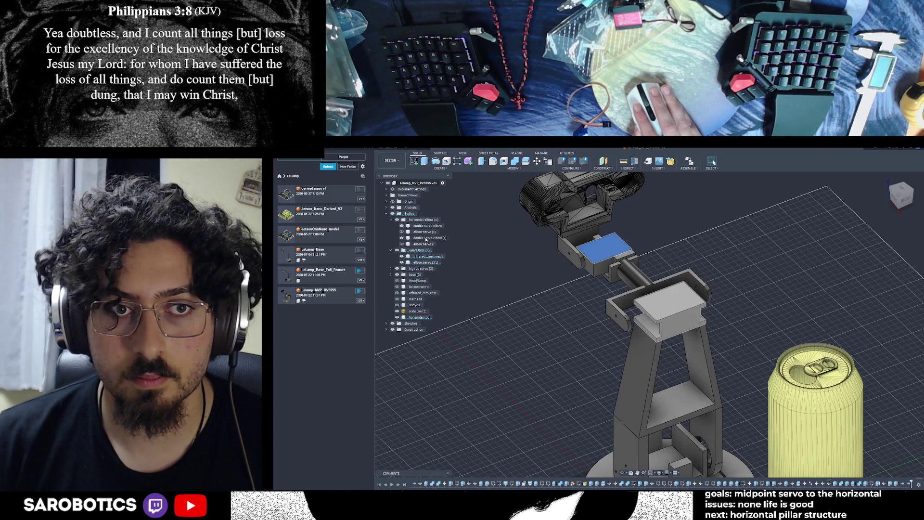
Combine the pillar (target) with the top double servo block (tool) using Join.
{"action": "left_click", "coordinate": [426, 240]}
{"action": "middle_click_drag", "start_coordinate": [626, 270], "coordinate": [648, 264], "text": "shift"}
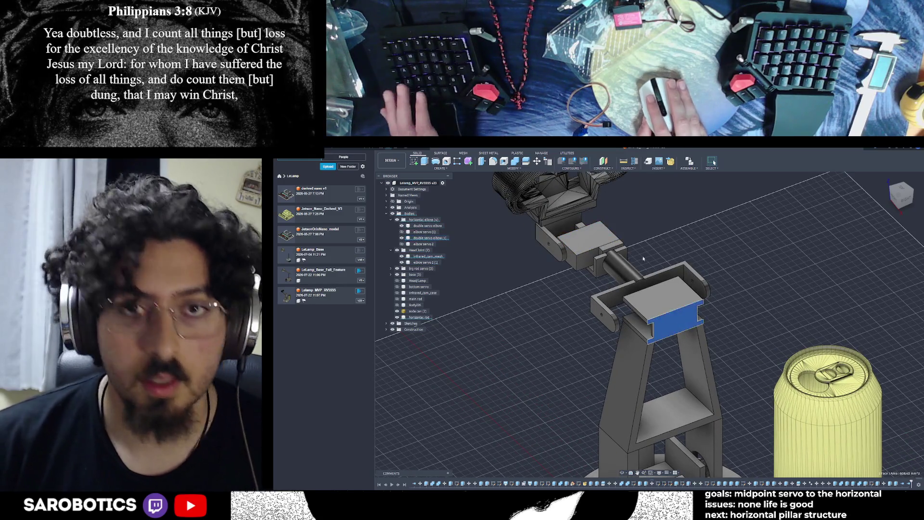
{"action": "left_click", "coordinate": [544, 340]}
{"action": "left_click", "coordinate": [515, 163]}
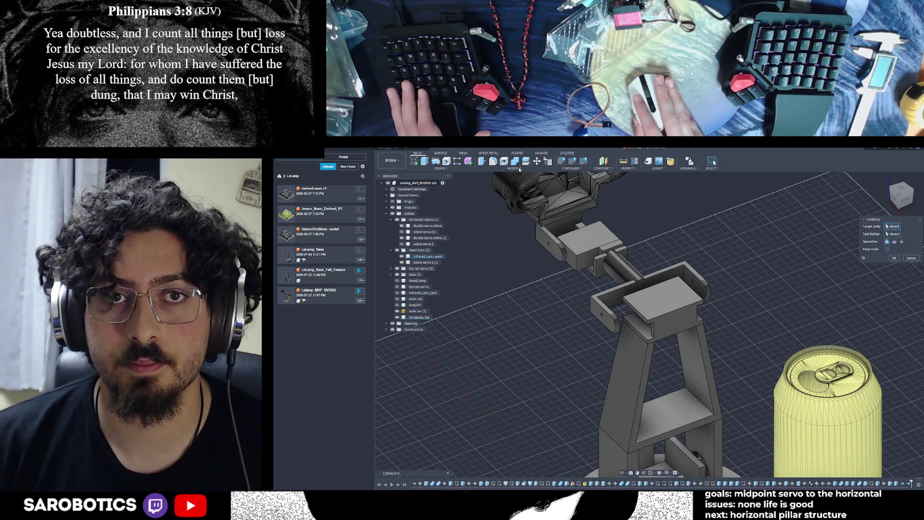
{"action": "left_click", "coordinate": [634, 373]}
{"action": "left_click", "coordinate": [662, 299]}
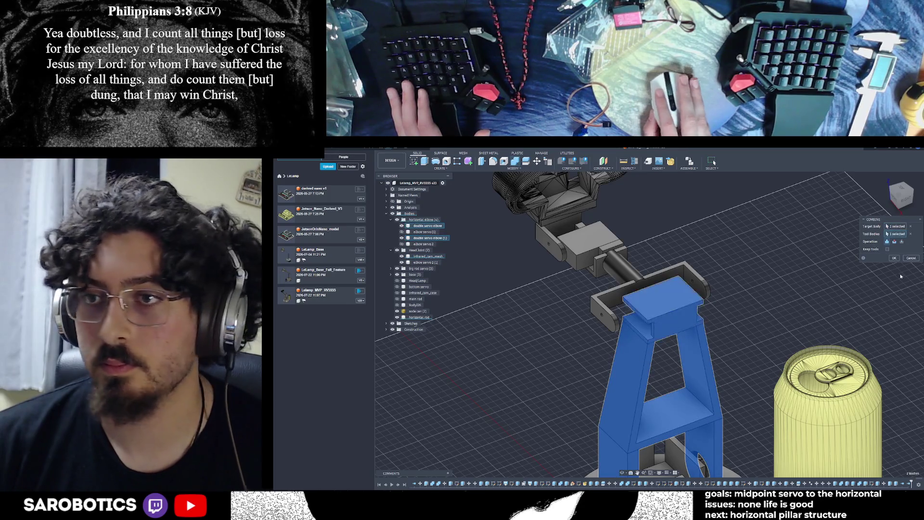
{"action": "left_click", "coordinate": [894, 258]}
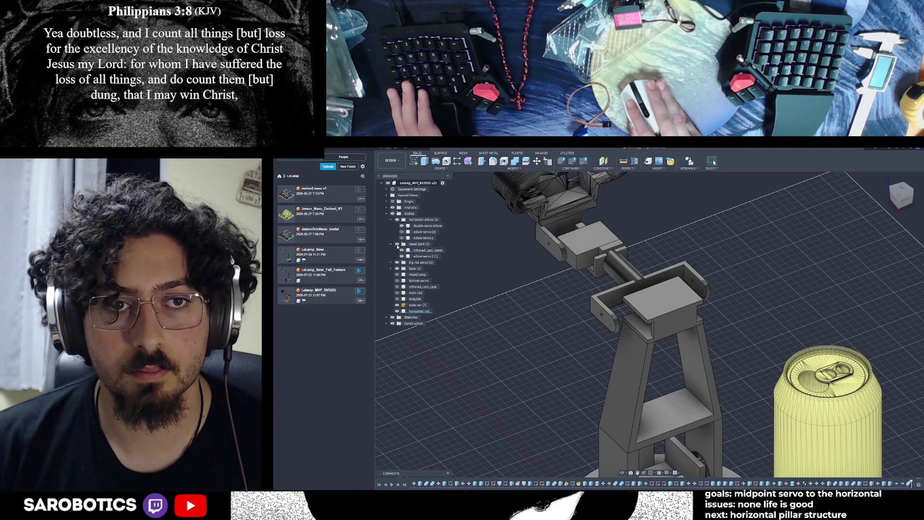
Toggle visibility of bodies in the Head Joint and big rod servo groups to identify them.
{"action": "left_click", "coordinate": [402, 250]}
{"action": "left_click", "coordinate": [402, 250]}
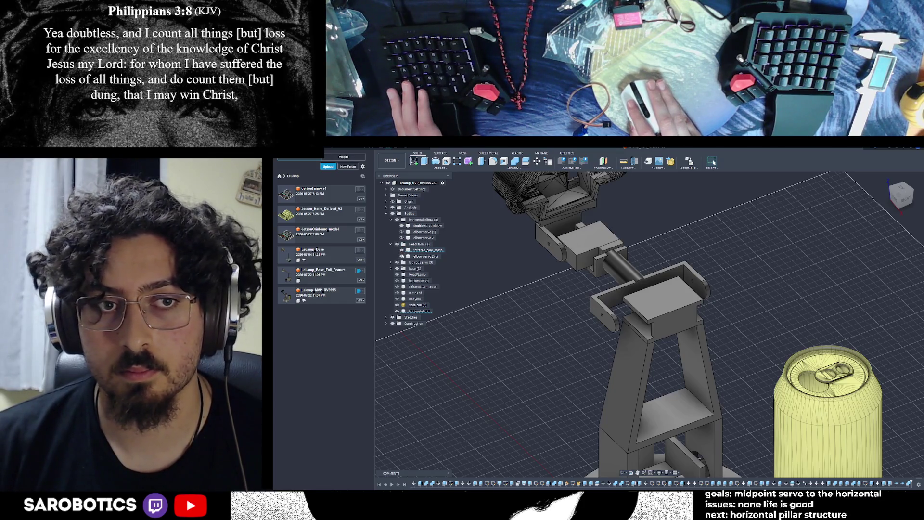
{"action": "left_click", "coordinate": [402, 257]}
{"action": "left_click", "coordinate": [402, 256]}
{"action": "left_click", "coordinate": [402, 257]}
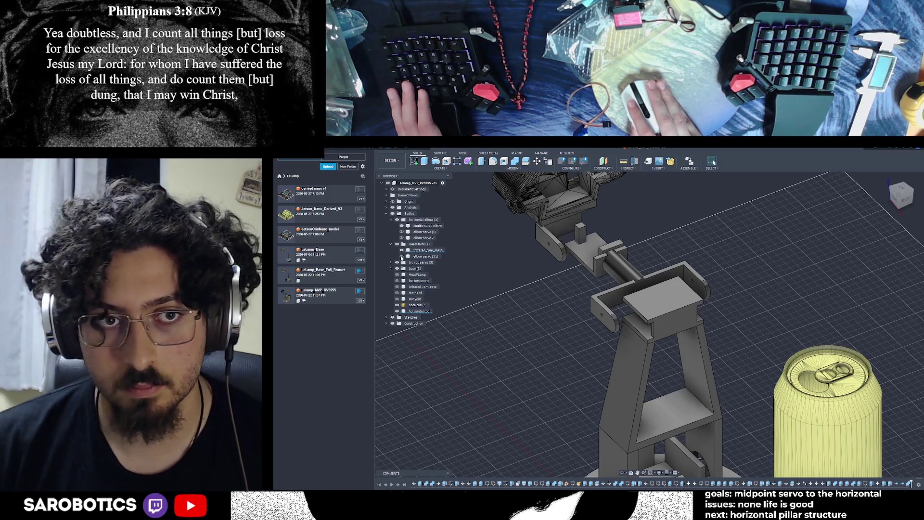
{"action": "left_click", "coordinate": [391, 245]}
{"action": "left_click", "coordinate": [391, 251]}
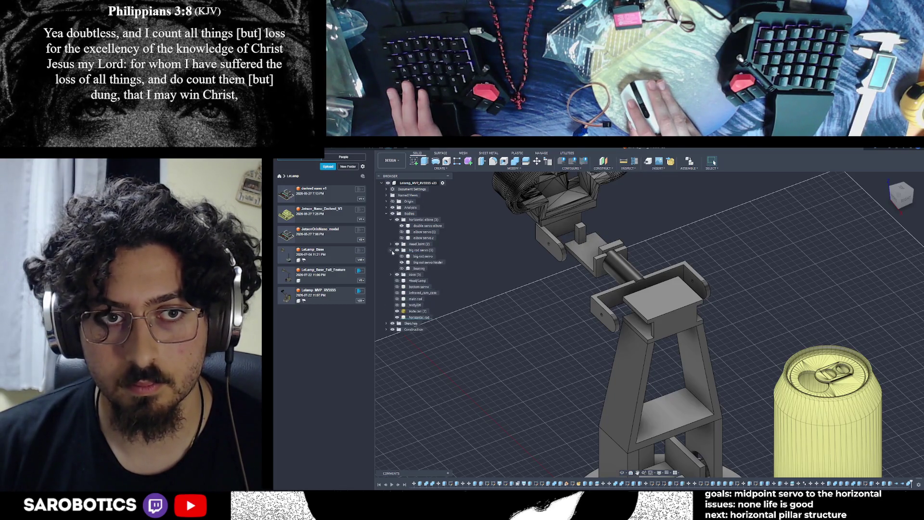
{"action": "left_click", "coordinate": [402, 262]}
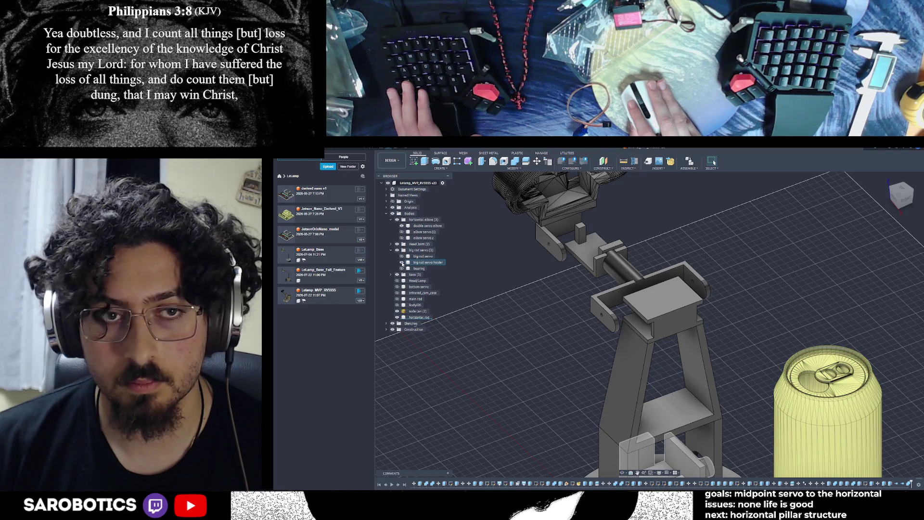
{"action": "left_click", "coordinate": [402, 262]}
{"action": "left_click", "coordinate": [391, 250]}
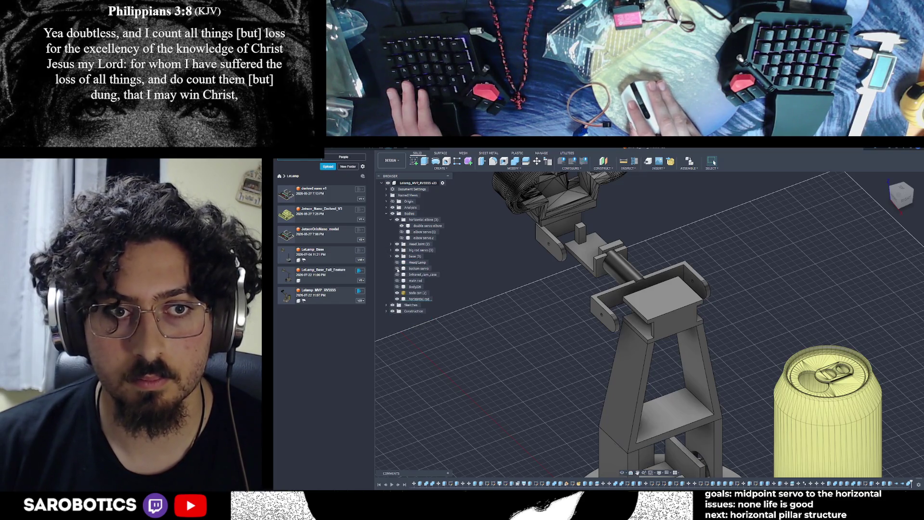
Remove the leftover Body226 and main rod bodies.
{"action": "right_click", "coordinate": [412, 289]}
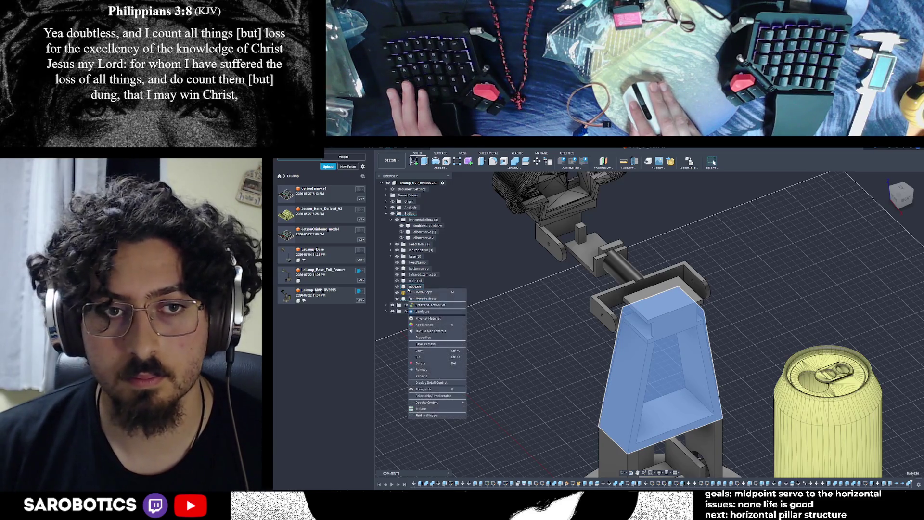
{"action": "left_click", "coordinate": [422, 370]}
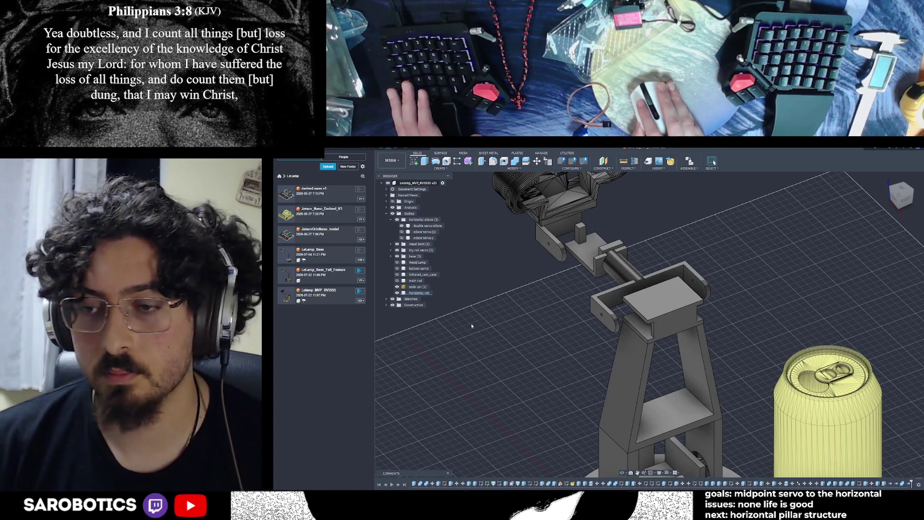
{"action": "right_click", "coordinate": [411, 281]}
{"action": "left_click", "coordinate": [422, 363]}
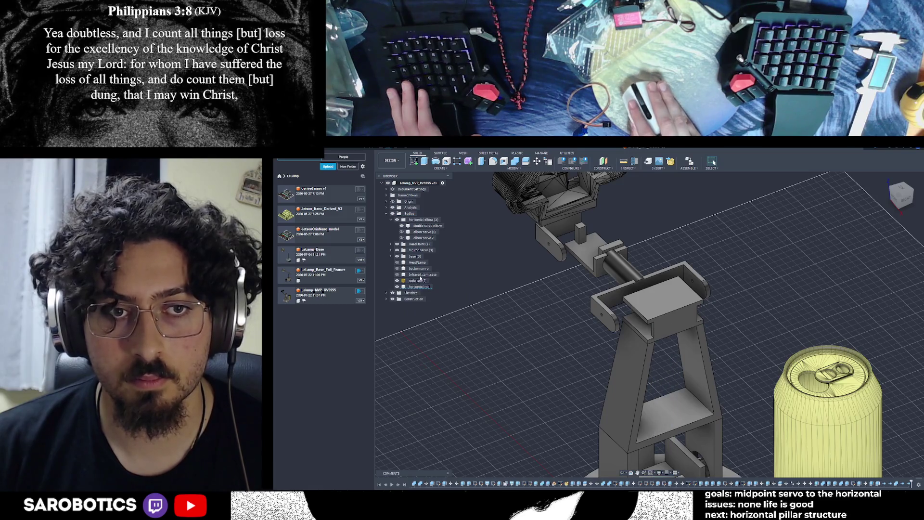
Delete the Infrared_cam_case body and the bottom servo body from the base folder.
{"action": "scroll", "coordinate": [553, 354], "scroll_direction": "down", "scroll_amount": 5}
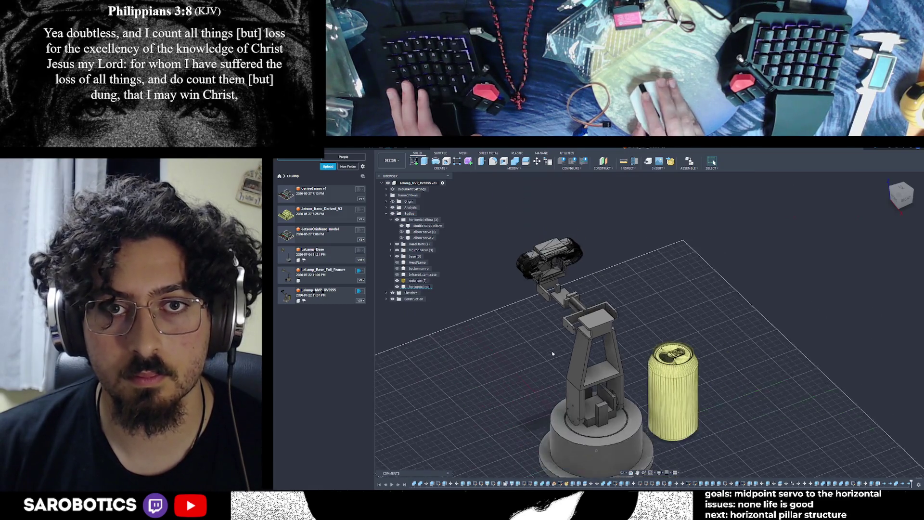
{"action": "right_click", "coordinate": [422, 275]}
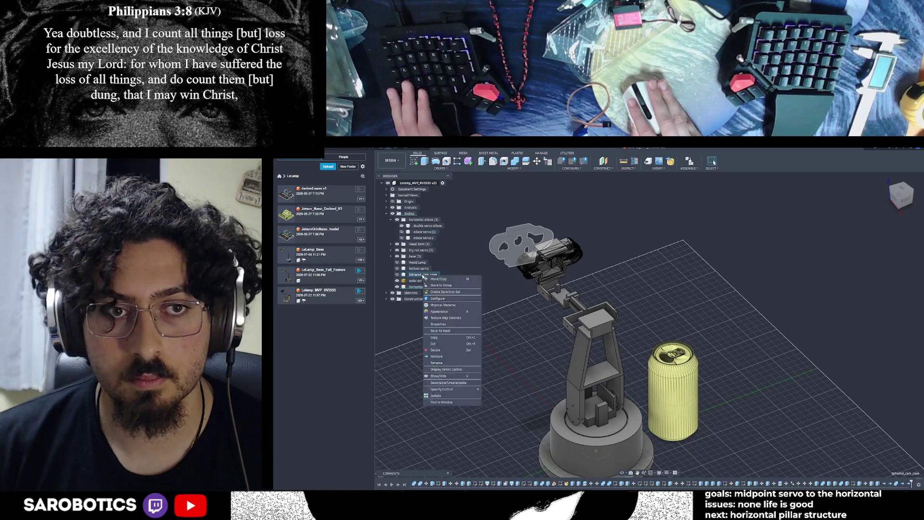
{"action": "left_click", "coordinate": [447, 357]}
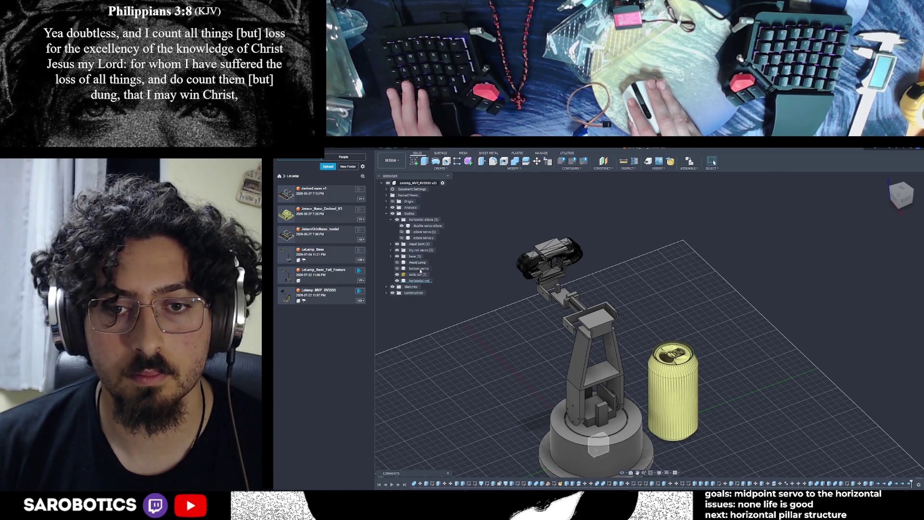
{"action": "left_click", "coordinate": [391, 257]}
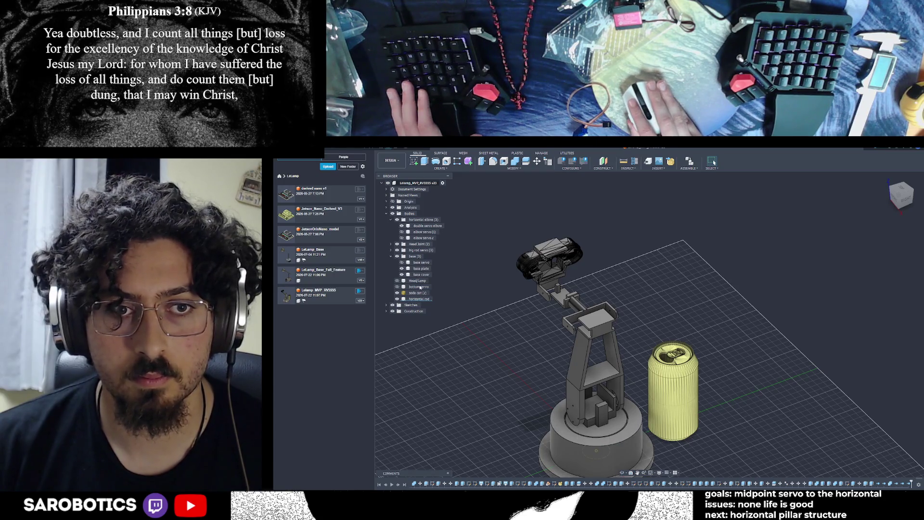
{"action": "right_click", "coordinate": [421, 288]}
{"action": "left_click", "coordinate": [440, 362]}
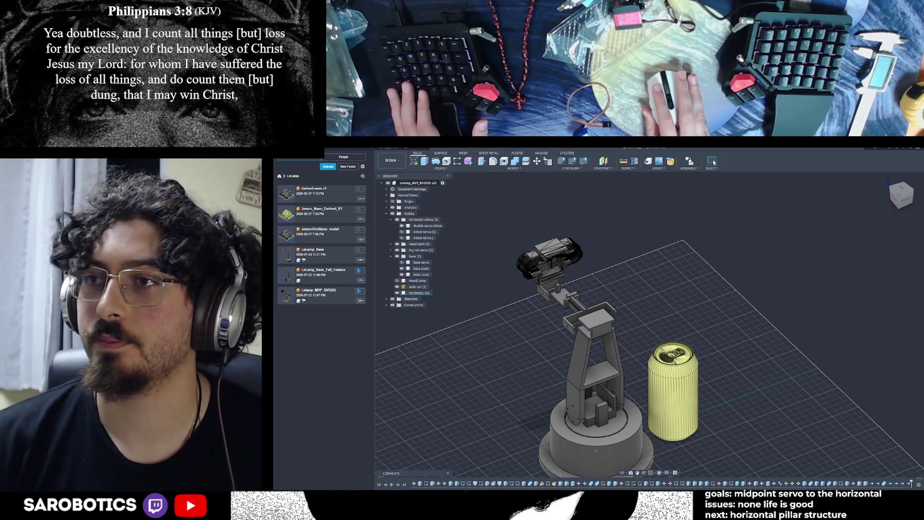
Orbit and zoom around the whole lamp, then close in on the elbow bracket and rod.
{"action": "scroll", "coordinate": [628, 477], "scroll_direction": "down", "scroll_amount": 3}
{"action": "mouse_move", "coordinate": [586, 432]}
{"action": "middle_mouse_down", "text": "shift"}
{"action": "mouse_move", "coordinate": [679, 405]}
{"action": "mouse_move", "coordinate": [694, 380]}
{"action": "mouse_move", "coordinate": [785, 364]}
{"action": "mouse_move", "coordinate": [790, 333]}
{"action": "mouse_move", "coordinate": [794, 366]}
{"action": "mouse_move", "coordinate": [752, 371]}
{"action": "mouse_move", "coordinate": [674, 359]}
{"action": "mouse_move", "coordinate": [660, 332]}
{"action": "middle_mouse_up", "text": "shift"}
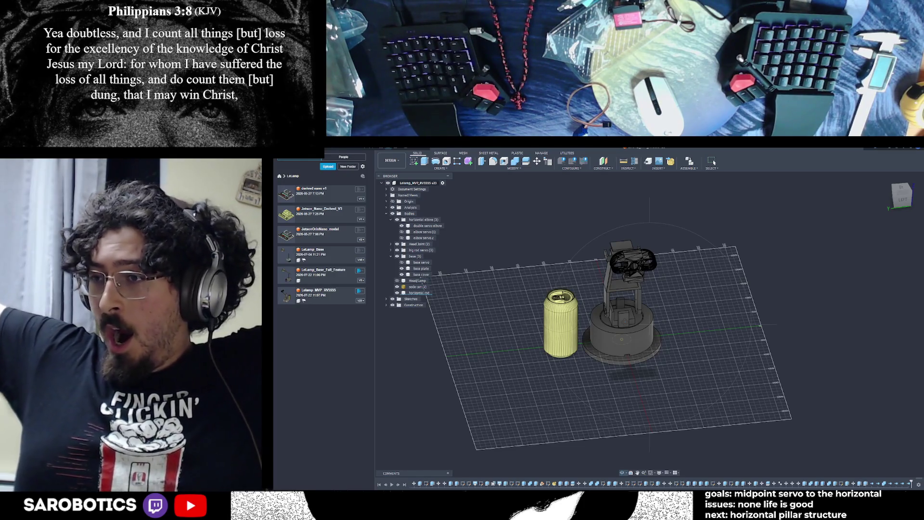
{"action": "mouse_move", "coordinate": [626, 337]}
{"action": "middle_mouse_down", "text": "shift"}
{"action": "mouse_move", "coordinate": [626, 327]}
{"action": "mouse_move", "coordinate": [770, 330]}
{"action": "middle_mouse_up", "text": "shift"}
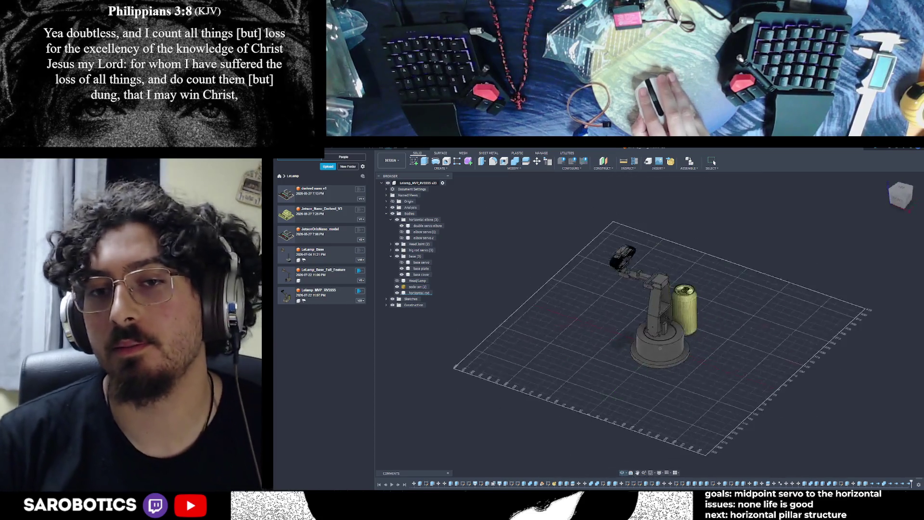
{"action": "middle_click_drag", "start_coordinate": [666, 300], "coordinate": [671, 345], "text": "shift"}
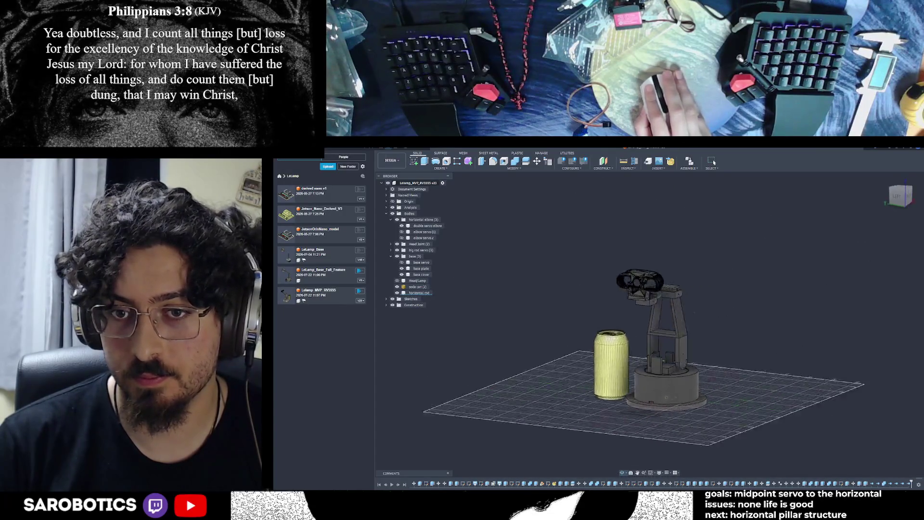
{"action": "mouse_move", "coordinate": [670, 308]}
{"action": "middle_mouse_down", "text": "shift"}
{"action": "mouse_move", "coordinate": [673, 346]}
{"action": "mouse_move", "coordinate": [732, 373]}
{"action": "middle_mouse_up", "text": "shift"}
{"action": "mouse_move", "coordinate": [644, 328]}
{"action": "middle_mouse_down", "text": "shift"}
{"action": "mouse_move", "coordinate": [725, 413]}
{"action": "mouse_move", "coordinate": [720, 337]}
{"action": "mouse_move", "coordinate": [718, 347]}
{"action": "mouse_move", "coordinate": [715, 327]}
{"action": "mouse_move", "coordinate": [686, 312]}
{"action": "mouse_move", "coordinate": [715, 381]}
{"action": "mouse_move", "coordinate": [705, 323]}
{"action": "middle_mouse_up", "text": "shift"}
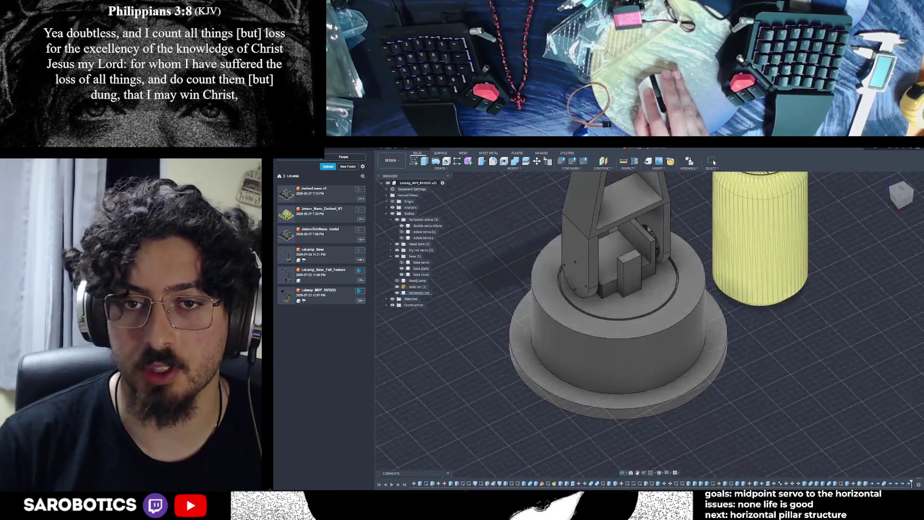
{"action": "key", "text": "F6"}
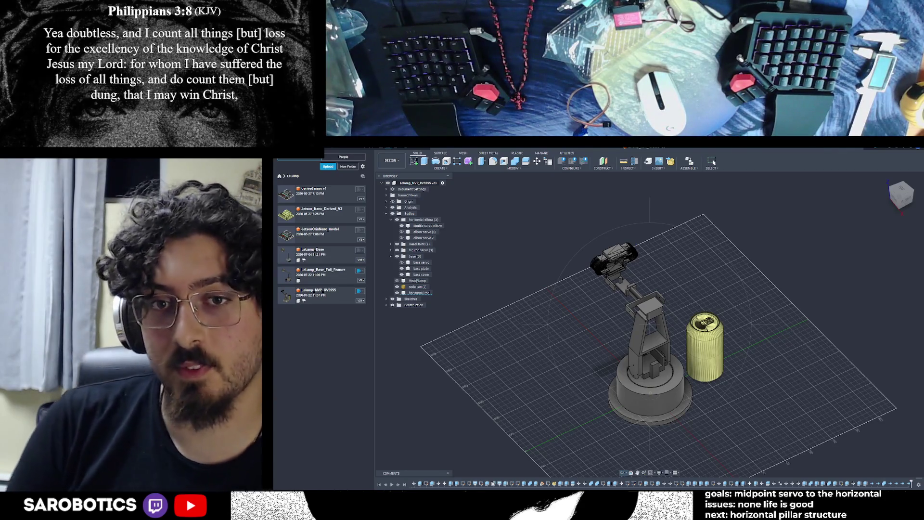
{"action": "middle_click_drag", "start_coordinate": [714, 163], "coordinate": [714, 162], "text": "shift"}
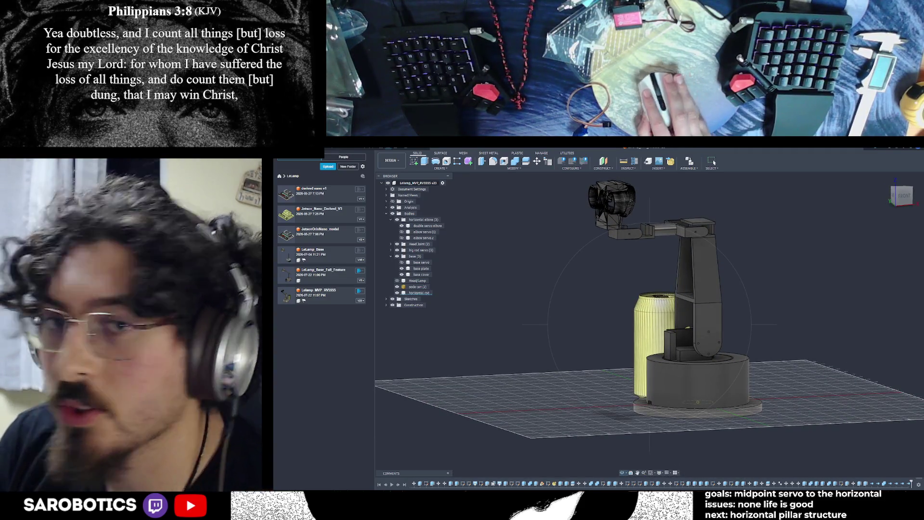
{"action": "scroll", "coordinate": [715, 163], "scroll_direction": "down", "scroll_amount": 3}
{"action": "middle_click_drag", "start_coordinate": [714, 163], "coordinate": [714, 162], "text": "shift"}
{"action": "scroll", "coordinate": [714, 163], "scroll_direction": "up", "scroll_amount": 5}
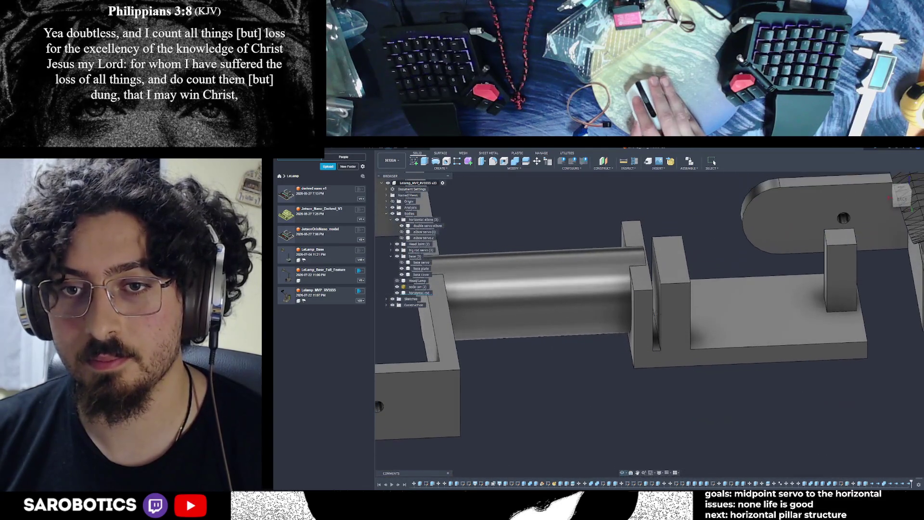
{"action": "left_click", "coordinate": [687, 314]}
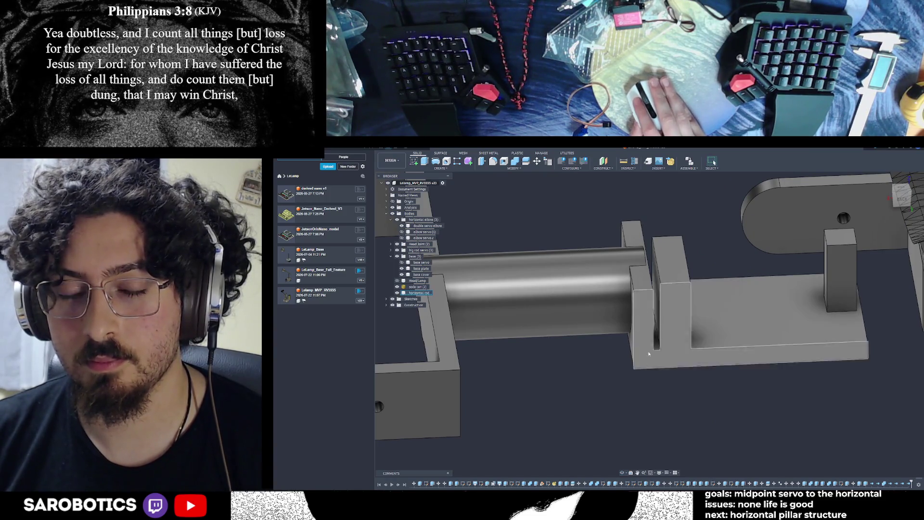
{"action": "mouse_move", "coordinate": [650, 332]}
{"action": "middle_mouse_down", "text": "shift"}
{"action": "mouse_move", "coordinate": [746, 332]}
{"action": "mouse_move", "coordinate": [691, 354]}
{"action": "middle_mouse_up", "text": "shift"}
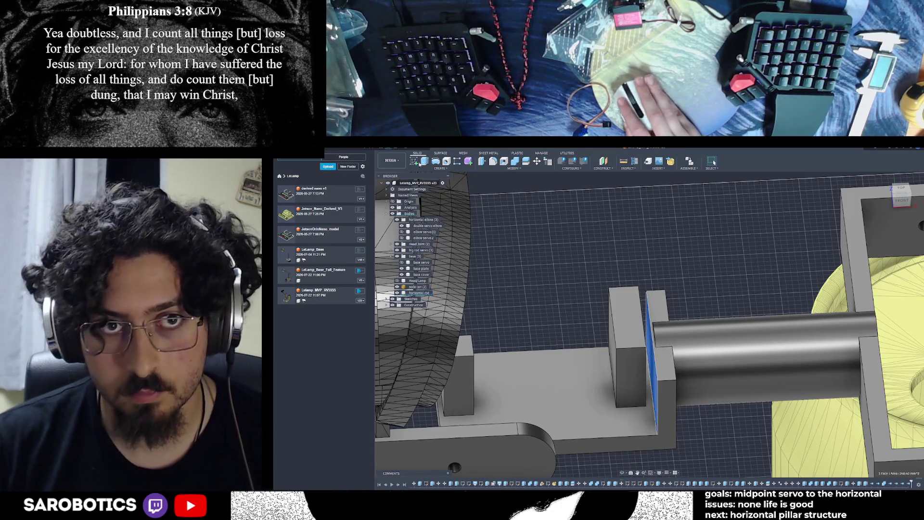
Extrude the elbow bracket face To Object up to the pillar face as a Join.
{"action": "key", "text": "e"}
{"action": "mouse_move", "coordinate": [648, 381]}
{"action": "left_mouse_down"}
{"action": "mouse_move", "coordinate": [635, 382]}
{"action": "mouse_move", "coordinate": [634, 410]}
{"action": "mouse_move", "coordinate": [649, 410]}
{"action": "left_mouse_up"}
{"action": "scroll", "coordinate": [642, 381], "scroll_direction": "up", "scroll_amount": 5}
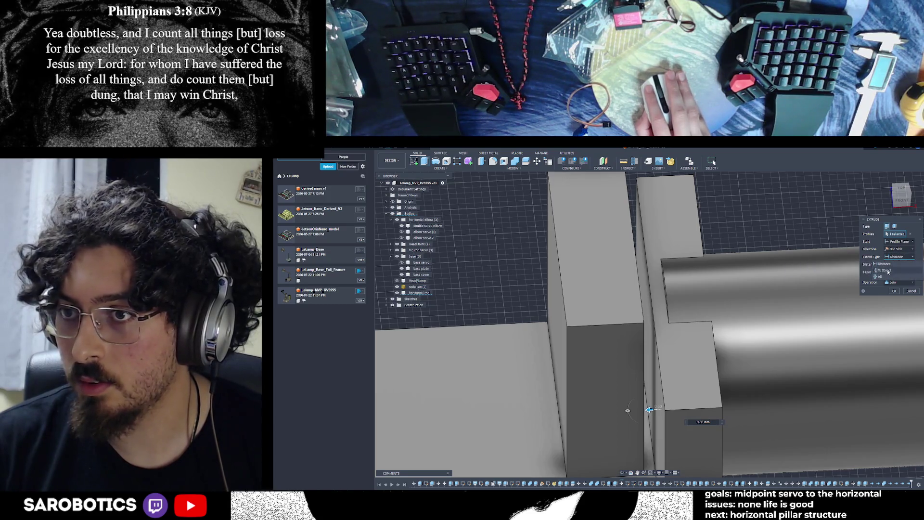
{"action": "left_click", "coordinate": [889, 271]}
{"action": "middle_click_drag", "start_coordinate": [621, 463], "coordinate": [602, 324], "text": "shift"}
{"action": "left_click", "coordinate": [602, 322]}
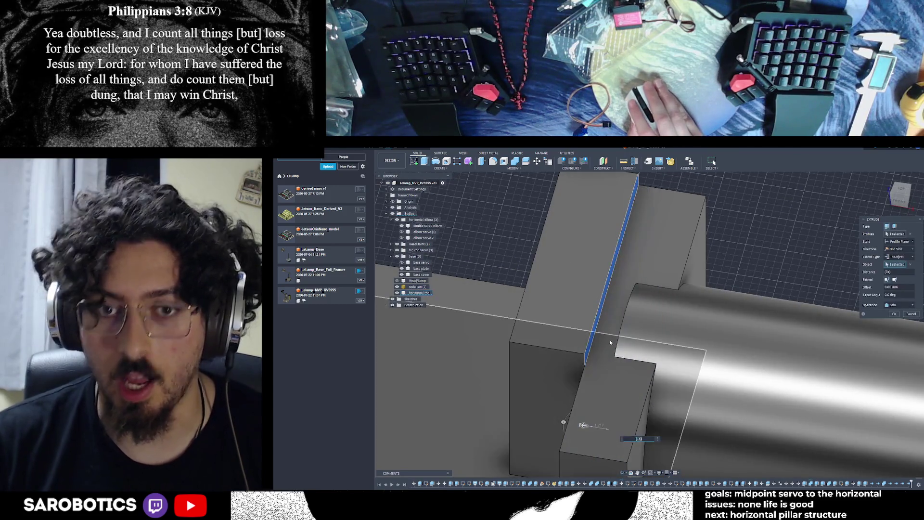
{"action": "left_click", "coordinate": [894, 314]}
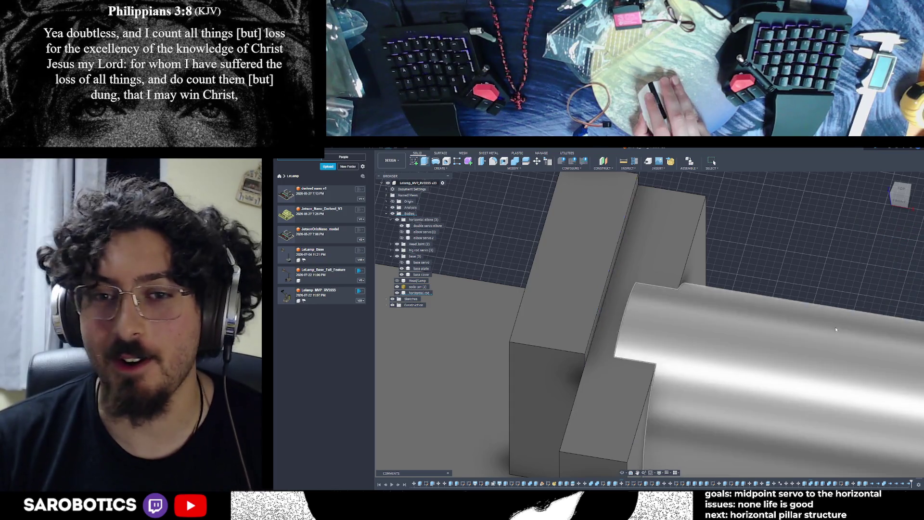
{"action": "scroll", "coordinate": [755, 355], "scroll_direction": "down", "scroll_amount": 2}
{"action": "scroll", "coordinate": [701, 359], "scroll_direction": "down", "scroll_amount": 2}
{"action": "left_click", "coordinate": [622, 473]}
{"action": "left_click_drag", "start_coordinate": [650, 395], "coordinate": [685, 350]}
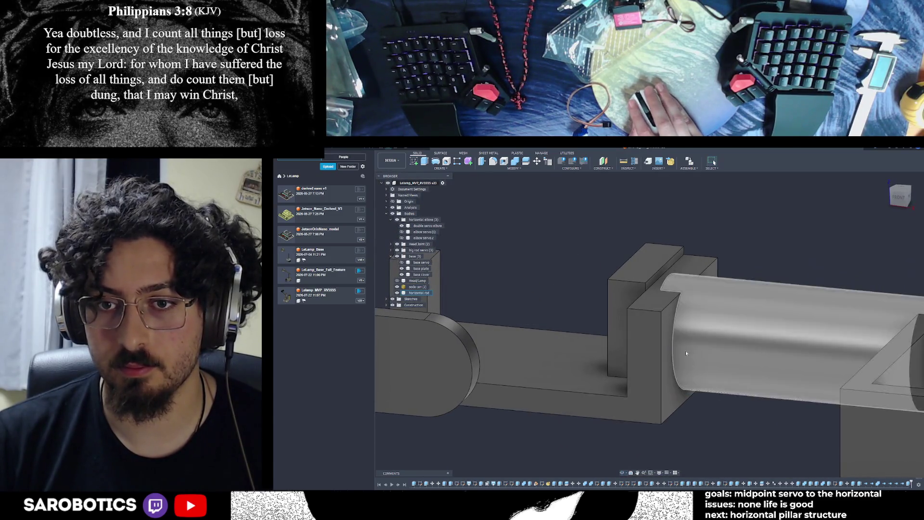
Start a To Object extrusion of the top face beside the rod toward the wall face, then clear the limit.
{"action": "left_click", "coordinate": [657, 296]}
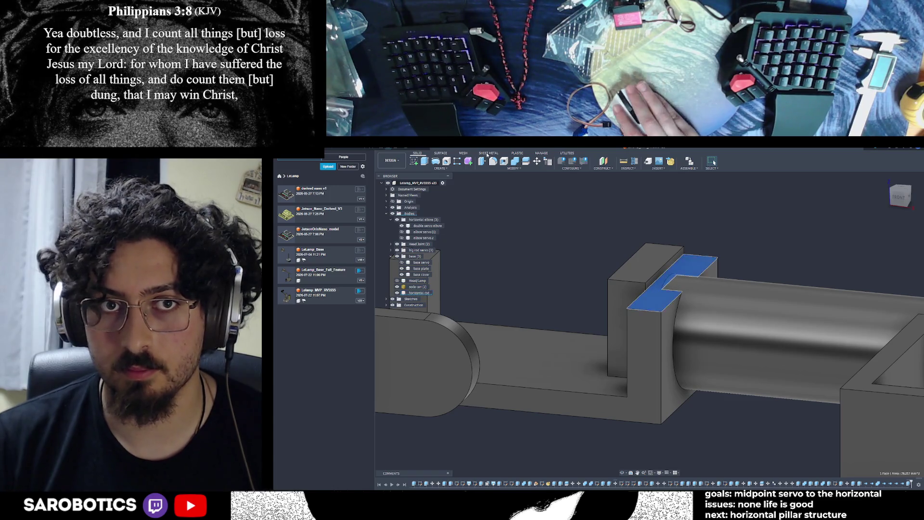
{"action": "key", "text": "e"}
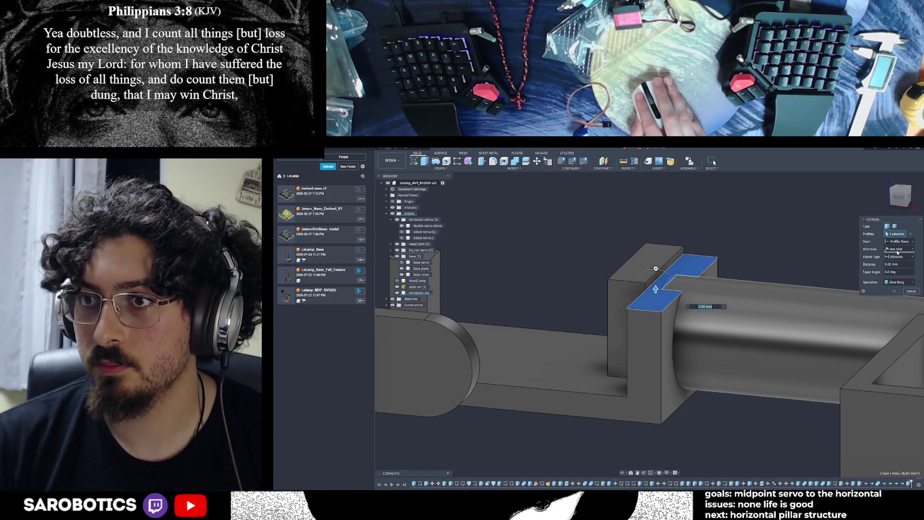
{"action": "left_click", "coordinate": [885, 270]}
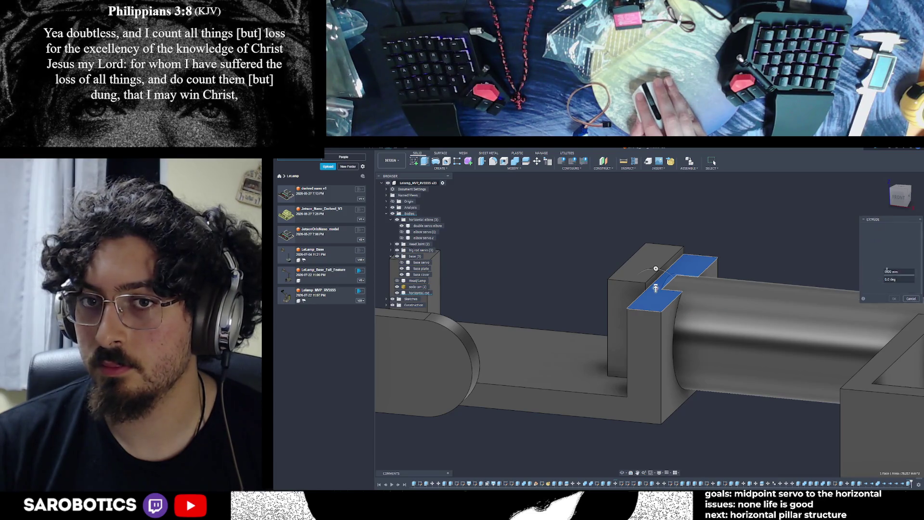
{"action": "scroll", "coordinate": [666, 264], "scroll_direction": "up", "scroll_amount": 2}
{"action": "scroll", "coordinate": [670, 265], "scroll_direction": "up", "scroll_amount": 2}
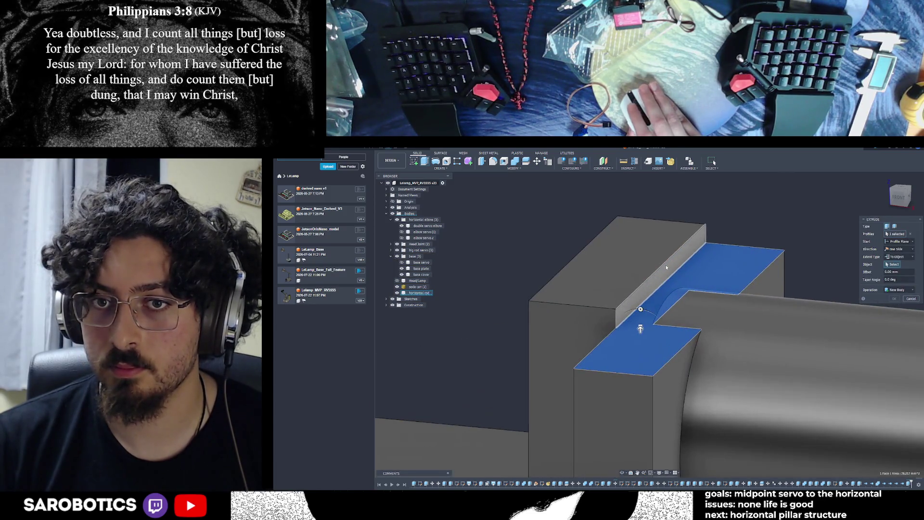
{"action": "left_click", "coordinate": [667, 266]}
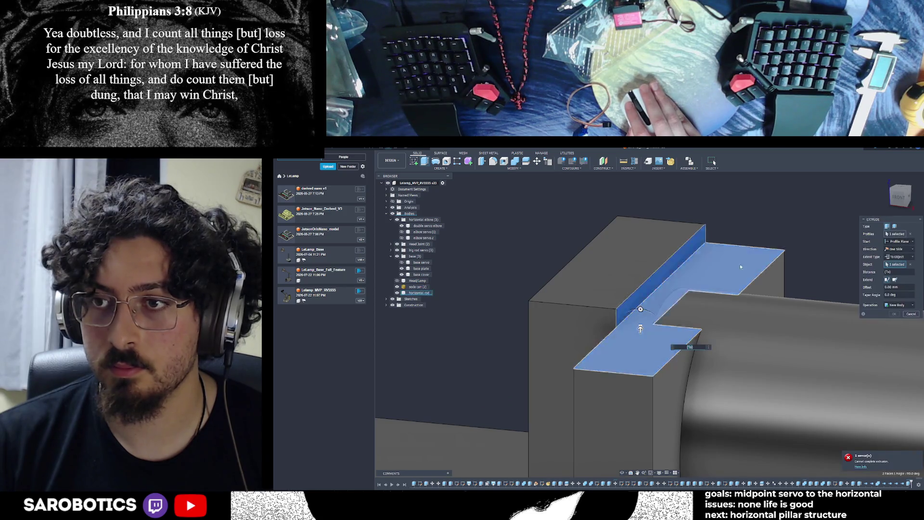
{"action": "left_click", "coordinate": [909, 265]}
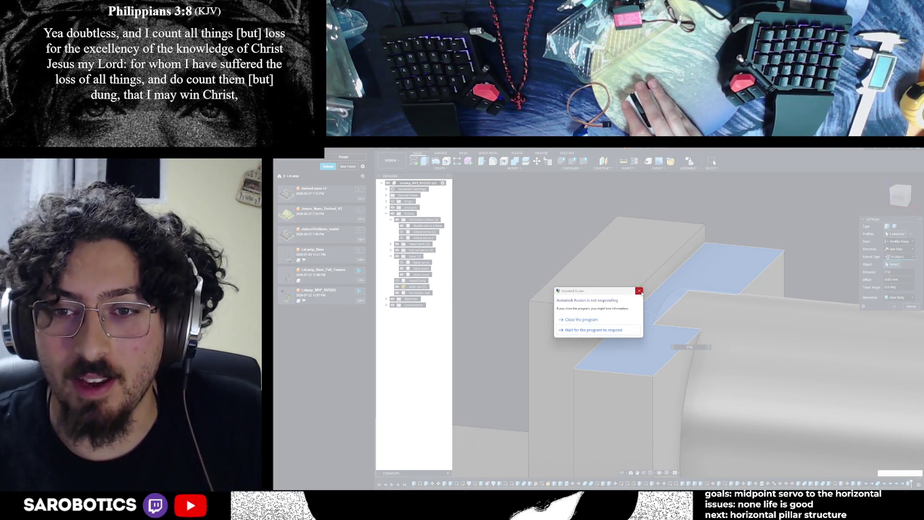
{"action": "left_click", "coordinate": [607, 331]}
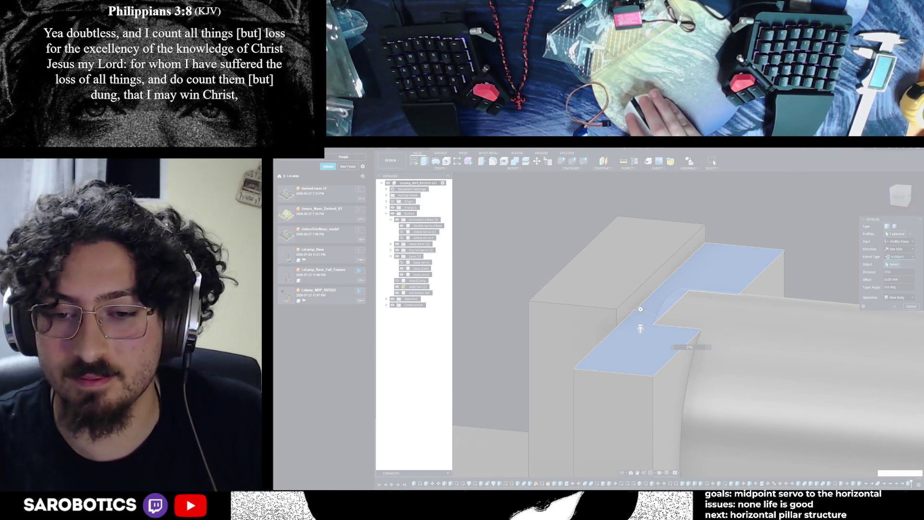
Force-close the unresponsive Fusion window from its taskbar icon.
{"action": "mouse_move", "coordinate": [633, 489]}
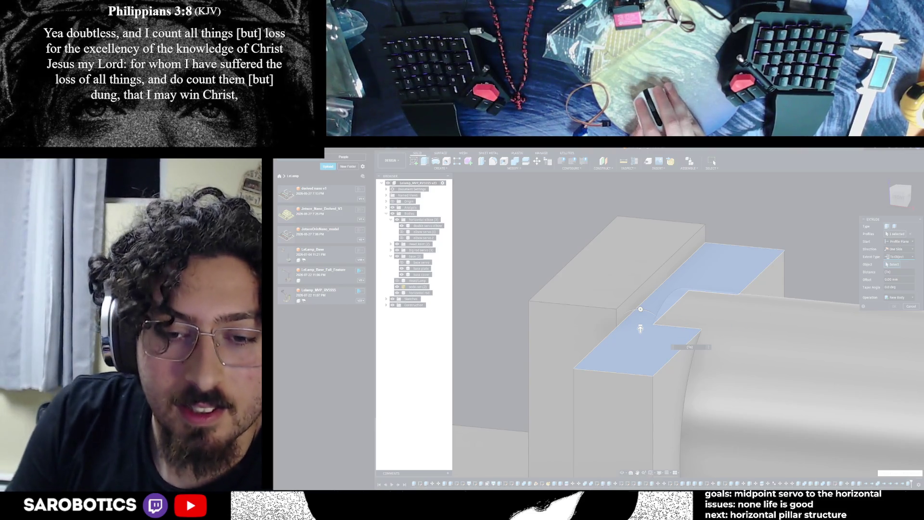
{"action": "right_click", "coordinate": [634, 488]}
{"action": "left_click", "coordinate": [634, 483]}
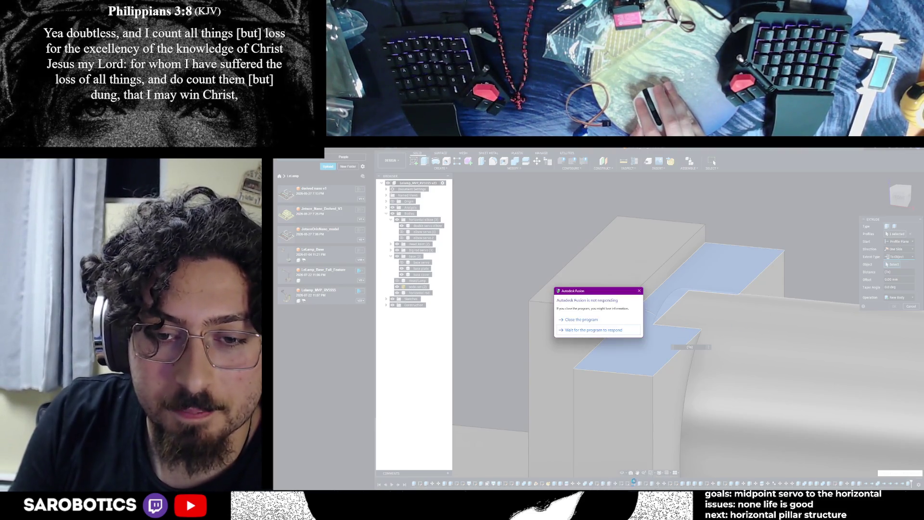
{"action": "left_click", "coordinate": [594, 332]}
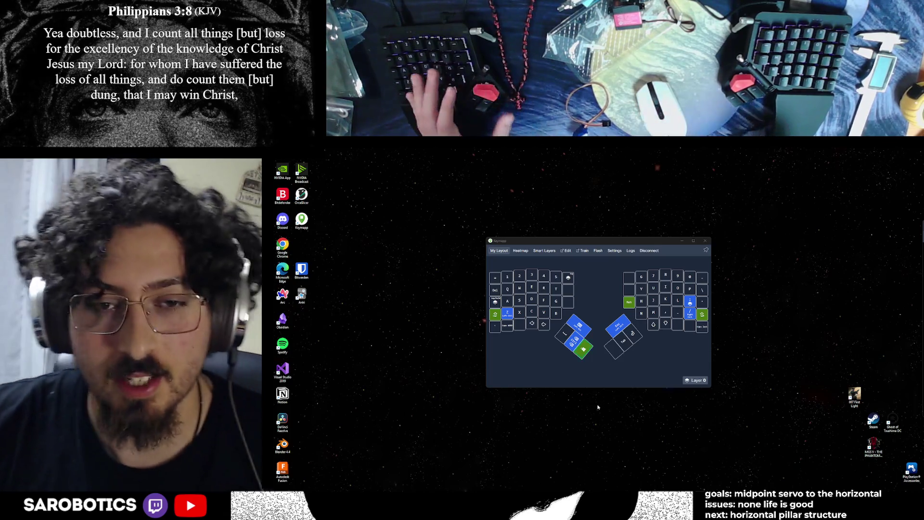
Open and then dismiss the Windows Start menu.
{"action": "key", "text": "super"}
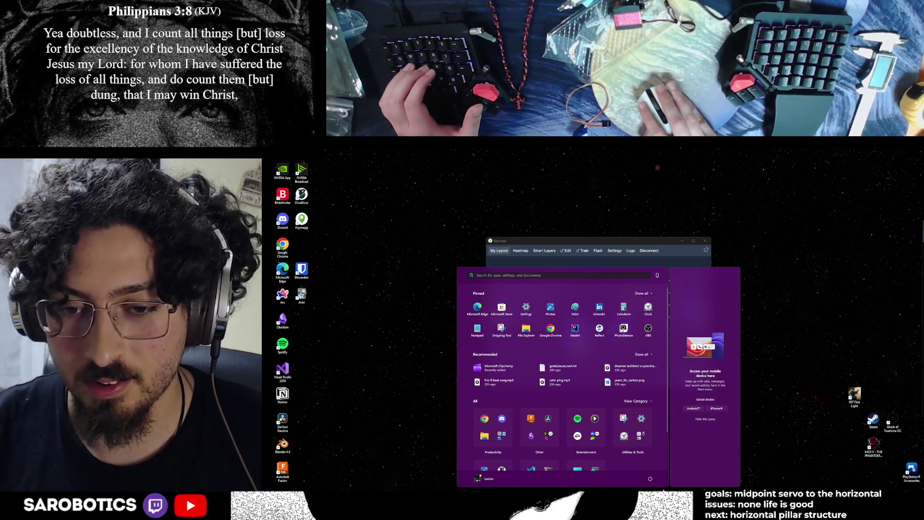
{"action": "left_click", "coordinate": [755, 432]}
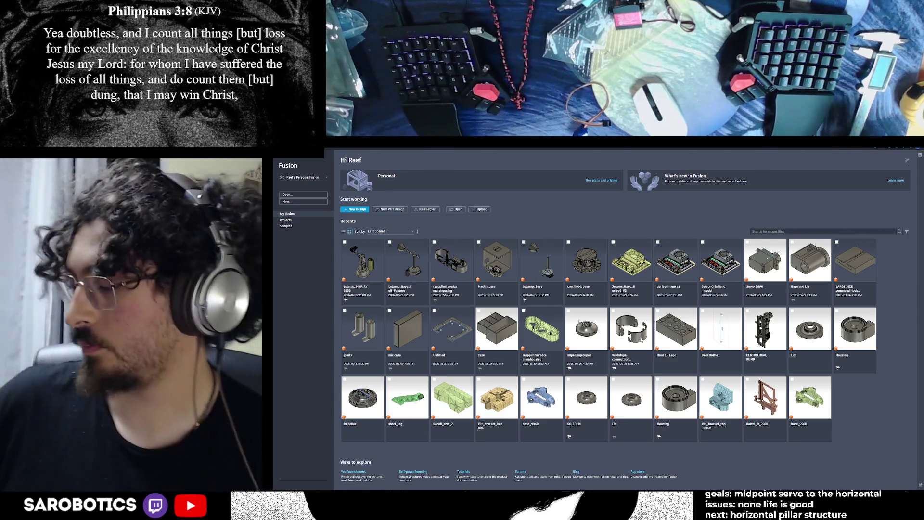
Open the recovered version of the LeLamp_MVP design and close the Recovered Documents list.
{"action": "left_click", "coordinate": [363, 262]}
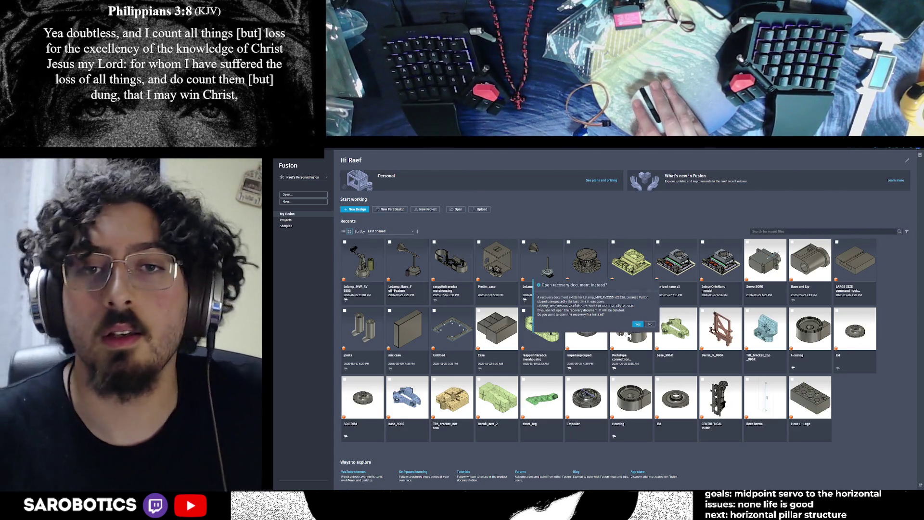
{"action": "left_click", "coordinate": [638, 324]}
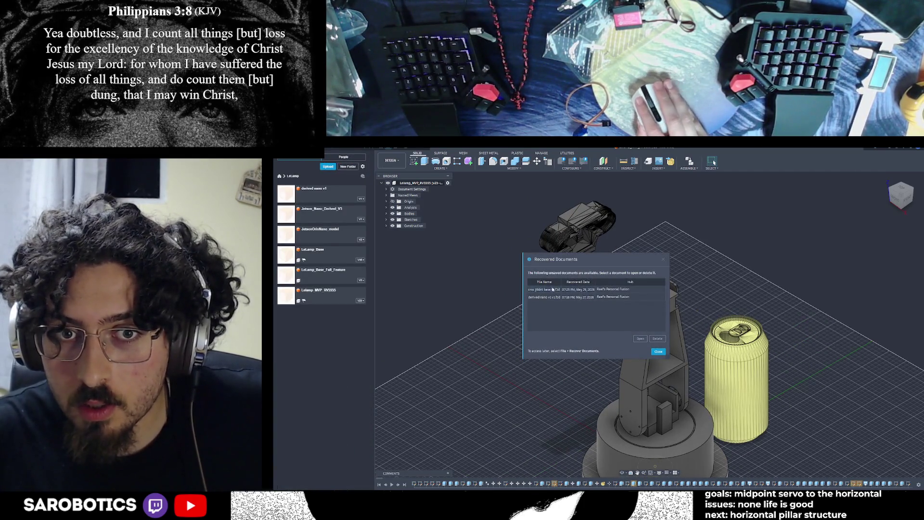
{"action": "left_click", "coordinate": [658, 351]}
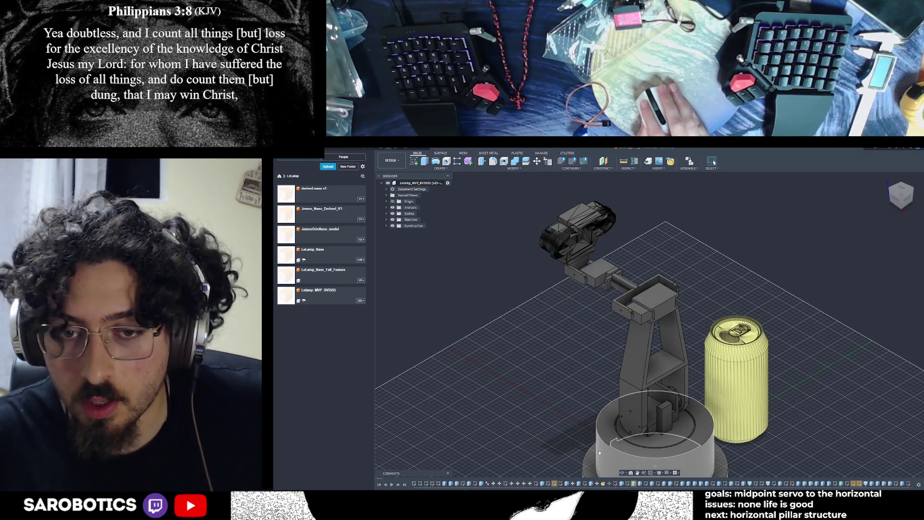
Zoom onto the robot arm and list the design's bodies to locate Body226.
{"action": "left_click", "coordinate": [622, 476]}
{"action": "middle_click_drag", "start_coordinate": [714, 163], "coordinate": [714, 162], "text": "shift"}
{"action": "right_click", "coordinate": [670, 275]}
{"action": "key", "text": "Escape"}
{"action": "left_click", "coordinate": [389, 215]}
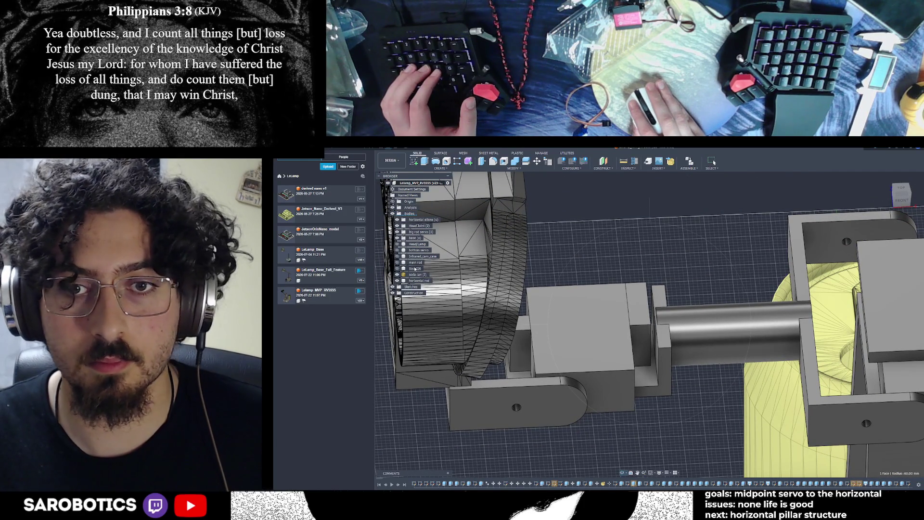
{"action": "scroll", "coordinate": [551, 343], "scroll_direction": "down", "scroll_amount": 5}
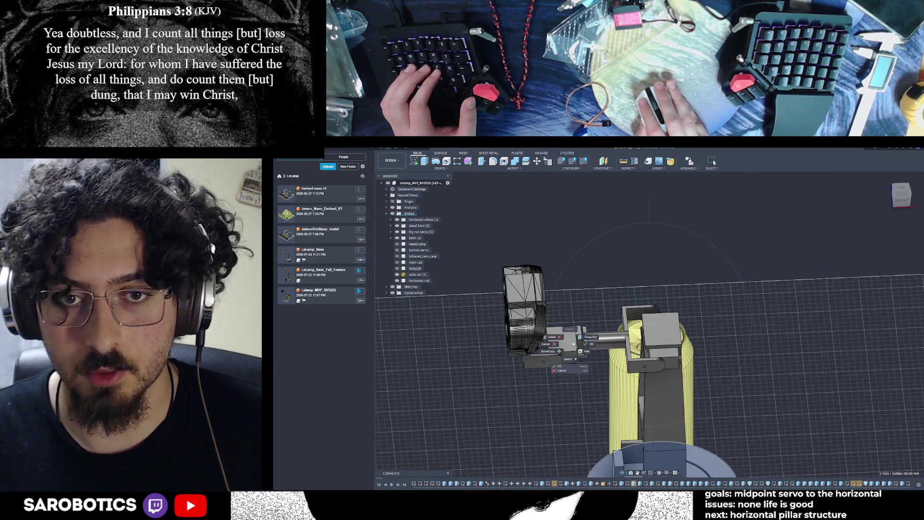
{"action": "left_click", "coordinate": [416, 269]}
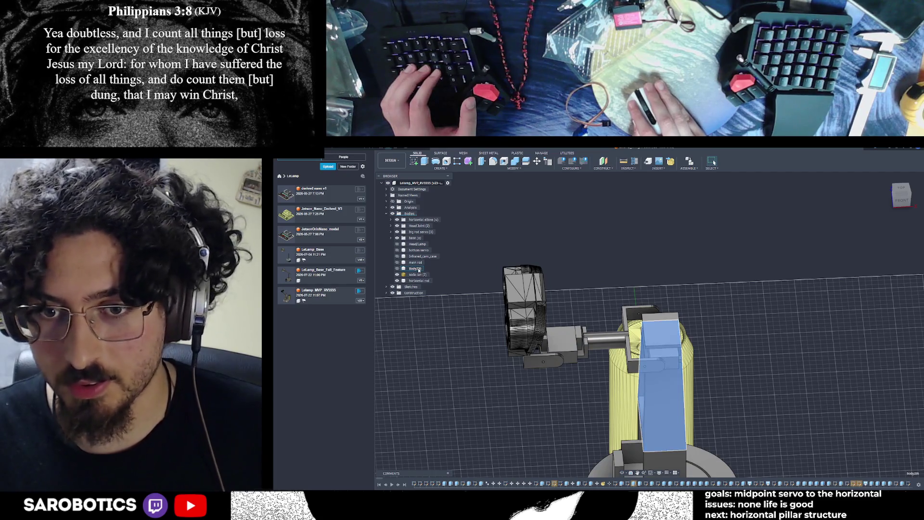
{"action": "scroll", "coordinate": [666, 397], "scroll_direction": "down", "scroll_amount": 2}
{"action": "key", "text": "Escape"}
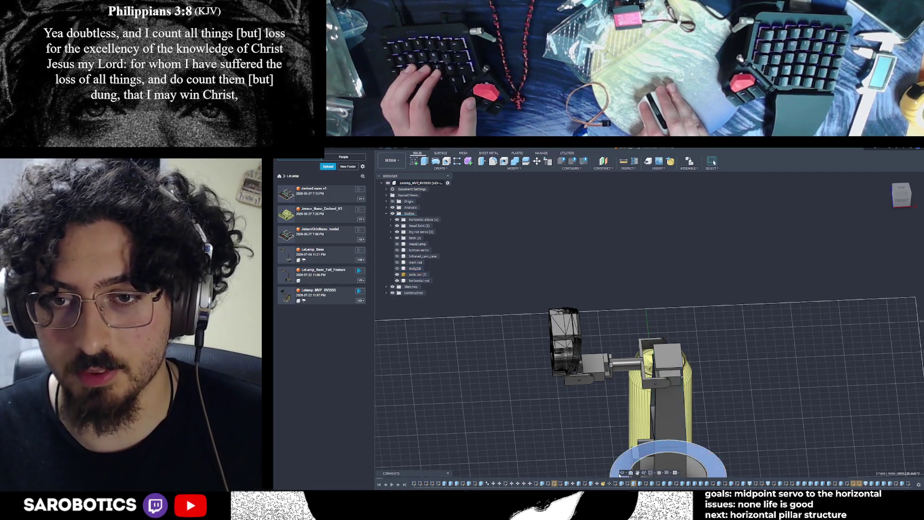
Remove Body226, the main rod and the Infrared_cam_case bodies from the design.
{"action": "right_click", "coordinate": [417, 269]}
{"action": "left_click", "coordinate": [430, 349]}
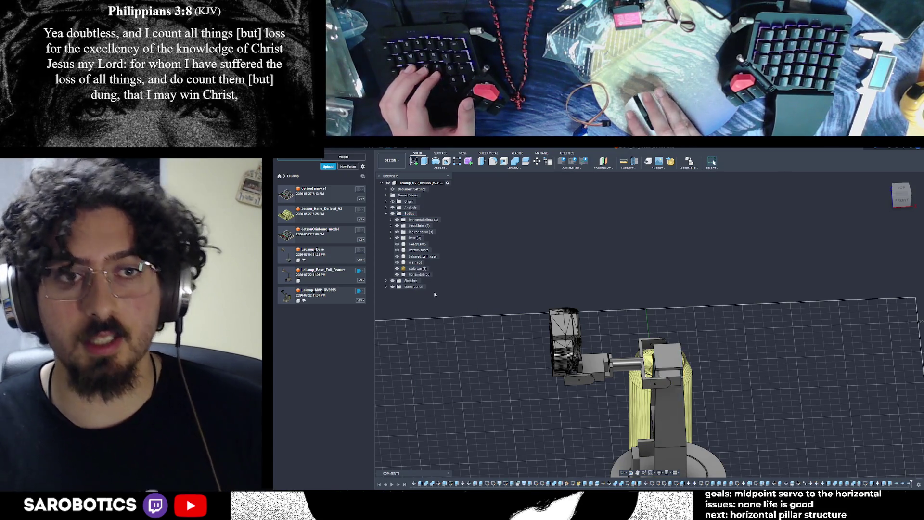
{"action": "right_click", "coordinate": [410, 264]}
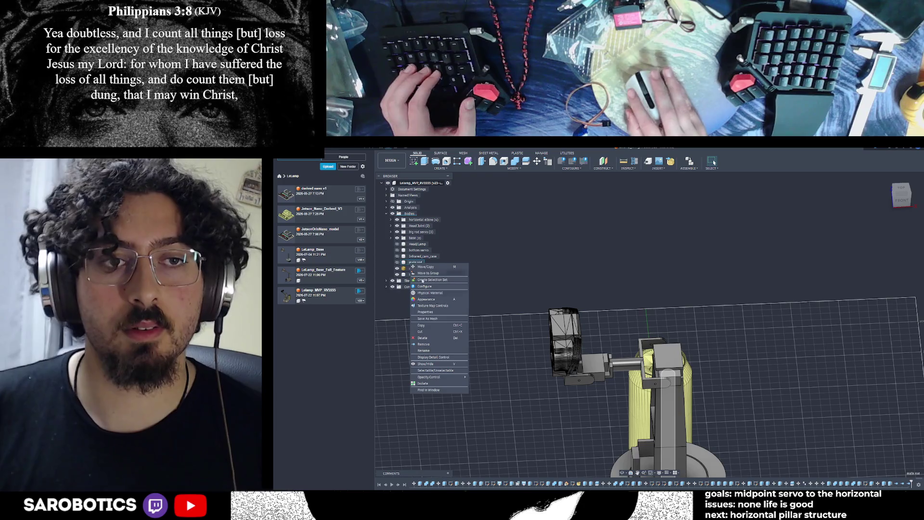
{"action": "left_click", "coordinate": [414, 345]}
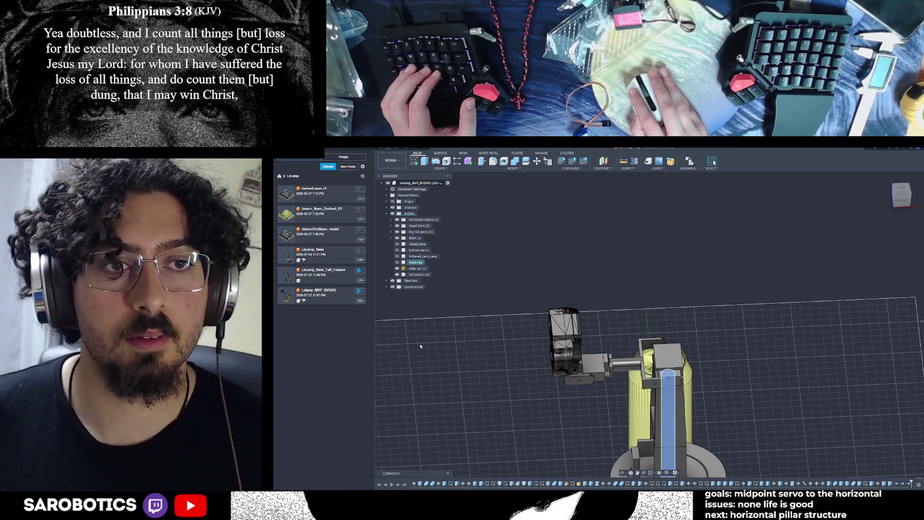
{"action": "right_click", "coordinate": [428, 257]}
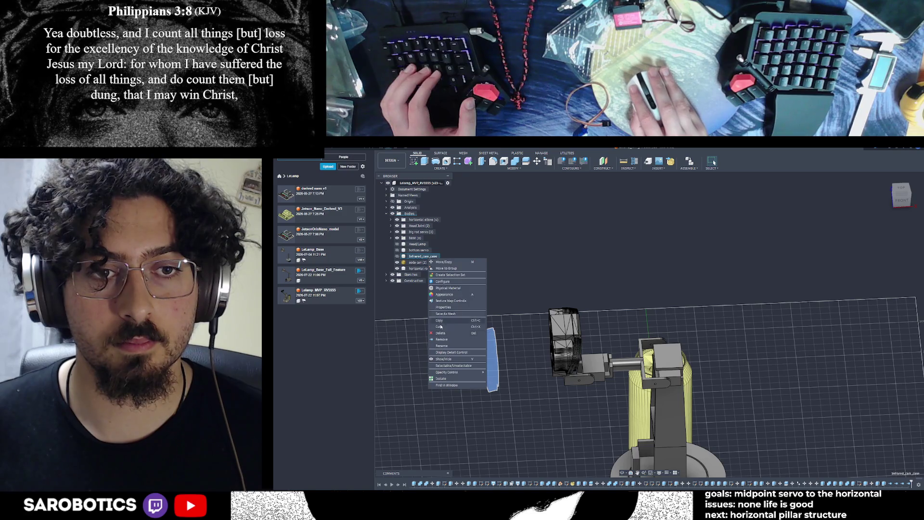
{"action": "left_click", "coordinate": [443, 340]}
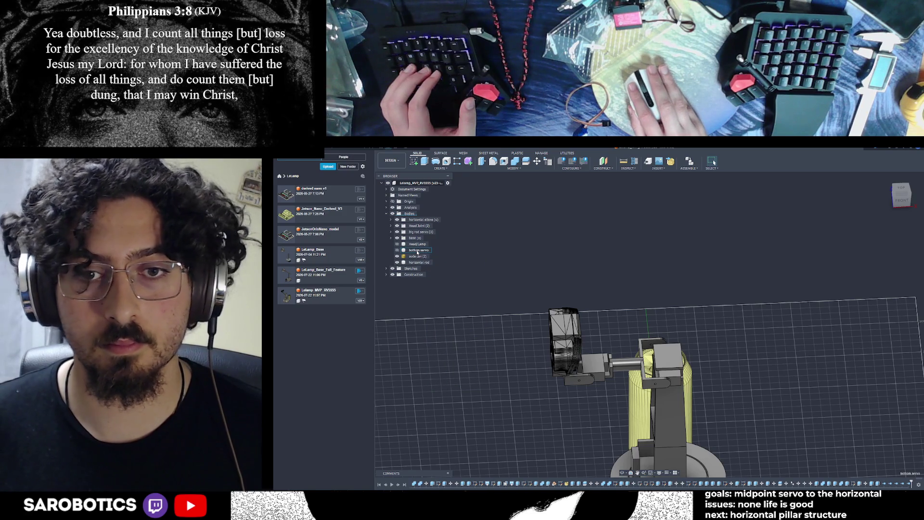
Inspect the Head/Lamp, base, Head Joint and big rod servo bodies in the browser.
{"action": "right_click", "coordinate": [417, 251]}
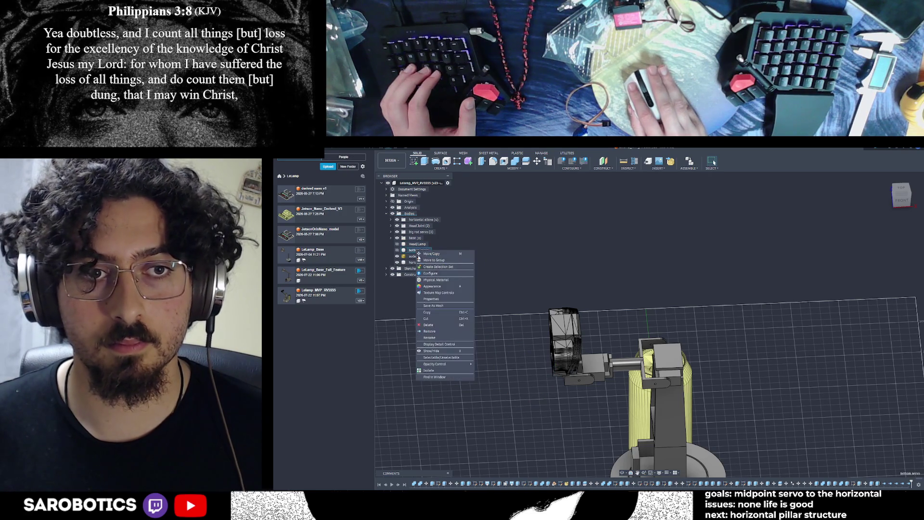
{"action": "right_click", "coordinate": [417, 245]}
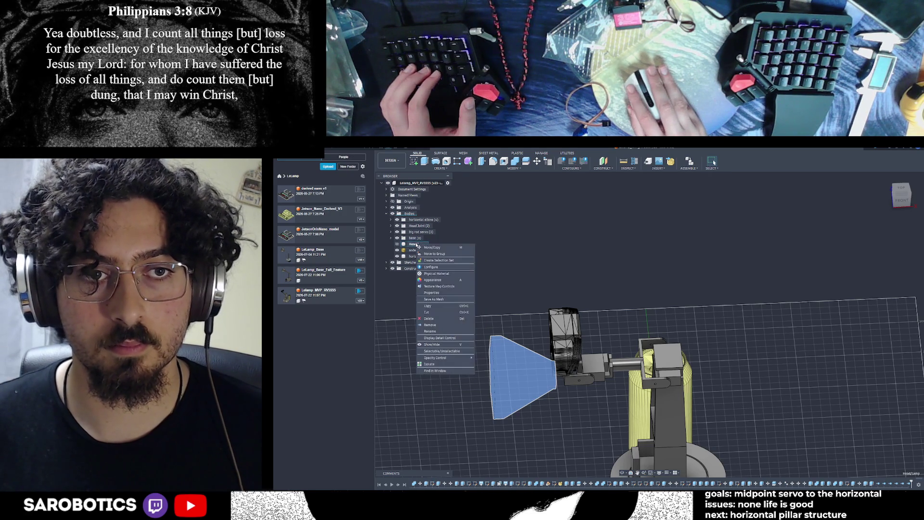
{"action": "left_click", "coordinate": [414, 239]}
{"action": "left_click", "coordinate": [413, 233]}
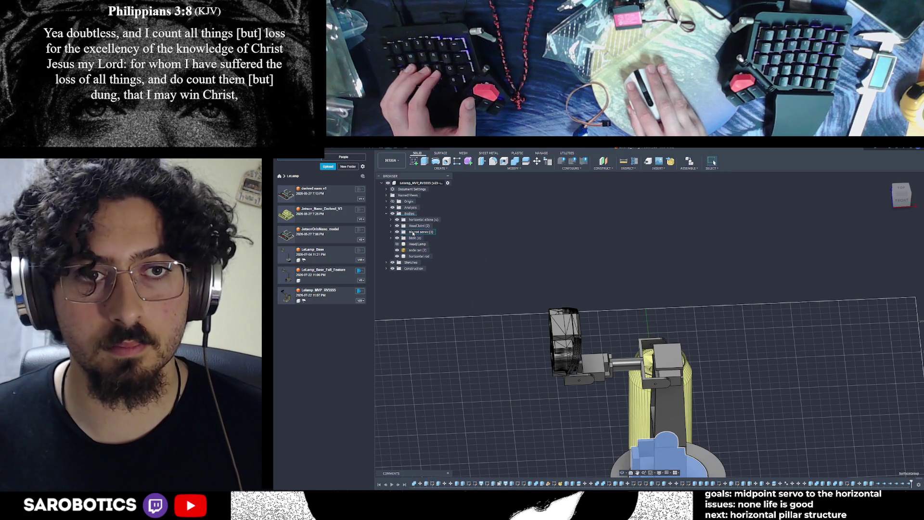
{"action": "left_click", "coordinate": [391, 226]}
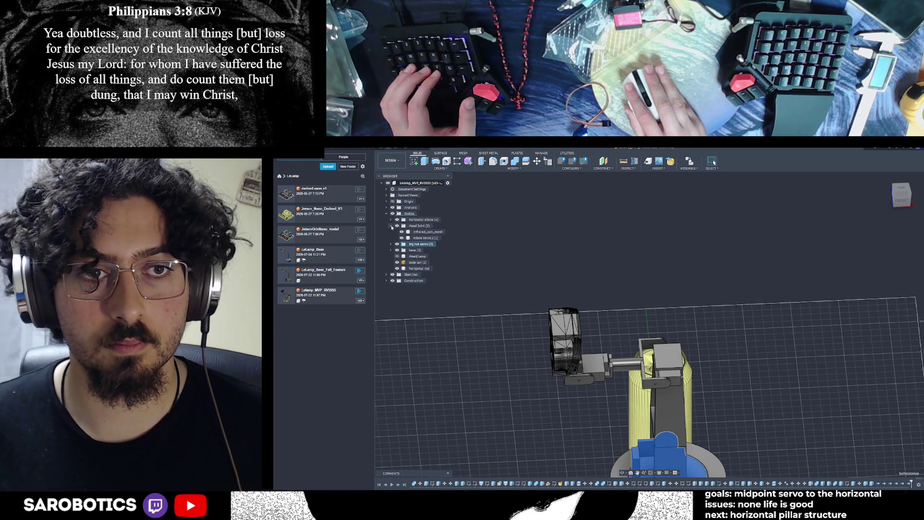
{"action": "left_click", "coordinate": [391, 226]}
{"action": "left_click", "coordinate": [391, 233]}
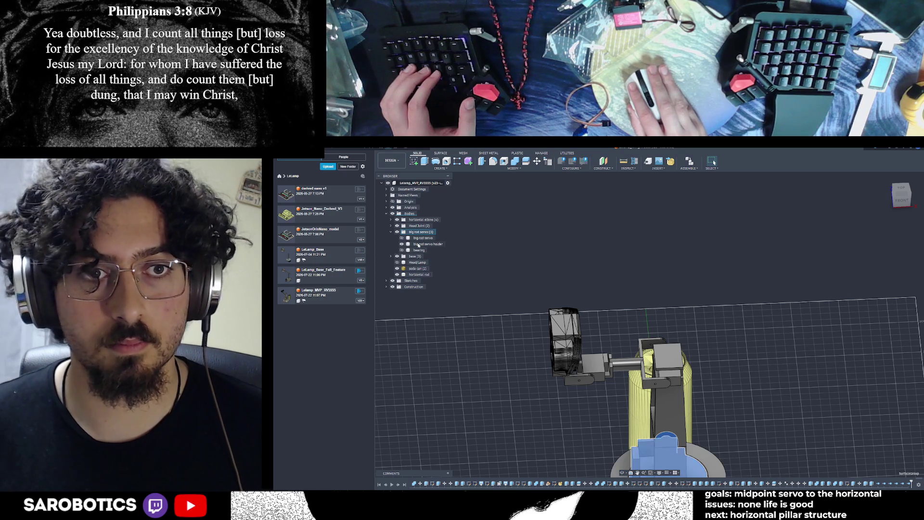
Combine the servo holder into the pillar body, then orbit to check the joined result.
{"action": "mouse_move", "coordinate": [553, 385]}
{"action": "middle_mouse_down", "text": "shift"}
{"action": "mouse_move", "coordinate": [611, 412]}
{"action": "mouse_move", "coordinate": [628, 399]}
{"action": "mouse_move", "coordinate": [650, 325]}
{"action": "middle_mouse_up", "text": "shift"}
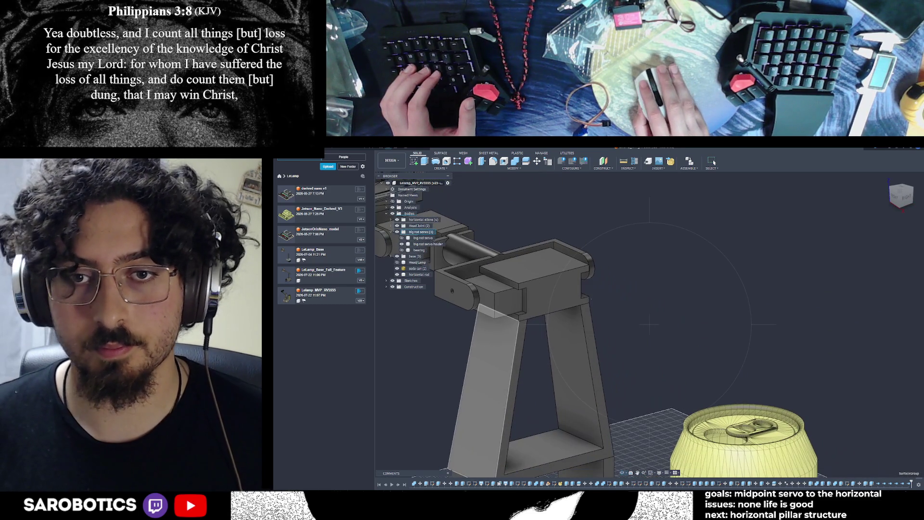
{"action": "middle_click_drag", "start_coordinate": [714, 162], "coordinate": [573, 200], "text": "shift"}
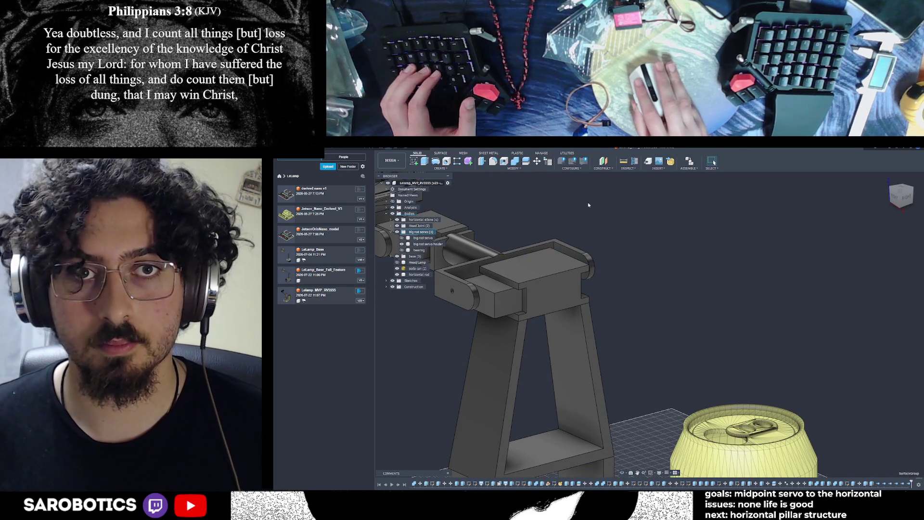
{"action": "key", "text": "shift+c"}
{"action": "left_click", "coordinate": [573, 337]}
{"action": "left_click", "coordinate": [559, 292]}
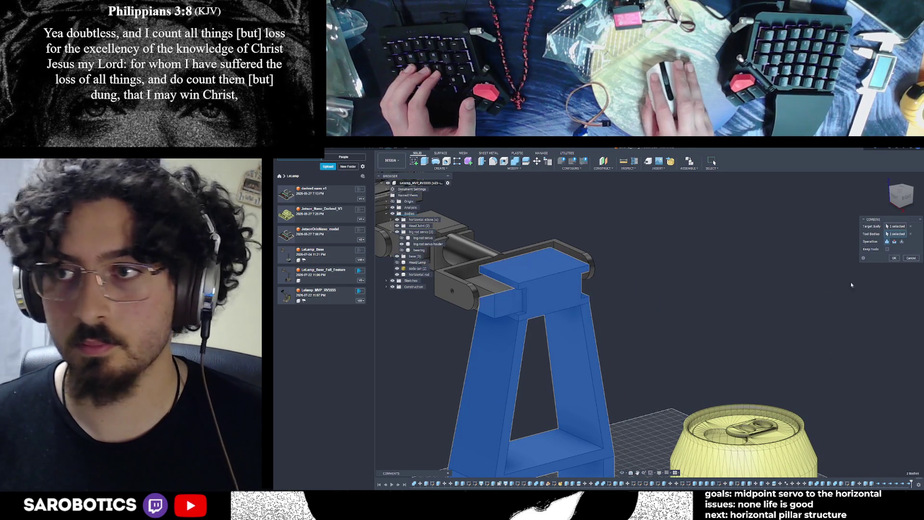
{"action": "left_click", "coordinate": [891, 259]}
{"action": "scroll", "coordinate": [578, 423], "scroll_direction": "down", "scroll_amount": 3}
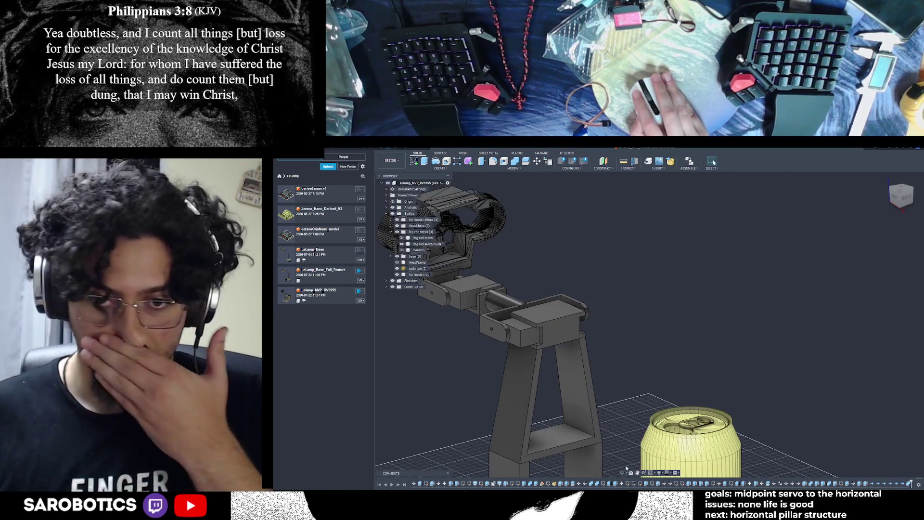
{"action": "mouse_move", "coordinate": [578, 337]}
{"action": "middle_mouse_down", "text": "shift"}
{"action": "mouse_move", "coordinate": [534, 308]}
{"action": "mouse_move", "coordinate": [486, 322]}
{"action": "middle_mouse_up", "text": "shift"}
{"action": "mouse_move", "coordinate": [670, 428]}
{"action": "middle_mouse_down", "text": "shift"}
{"action": "mouse_move", "coordinate": [700, 465]}
{"action": "mouse_move", "coordinate": [640, 366]}
{"action": "middle_mouse_up", "text": "shift"}
{"action": "scroll", "coordinate": [626, 327], "scroll_direction": "up", "scroll_amount": 5}
{"action": "middle_click_drag", "start_coordinate": [626, 328], "coordinate": [616, 322], "text": "shift"}
Extrude the face beside the rod by 1 in Front view, extent type To Object.
{"action": "right_click", "coordinate": [617, 321]}
{"action": "left_click", "coordinate": [632, 376]}
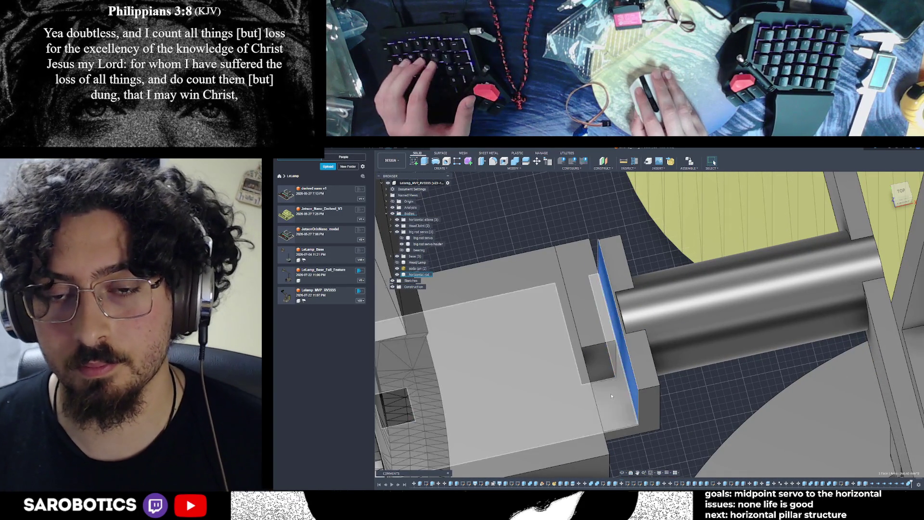
{"action": "middle_click_drag", "start_coordinate": [622, 433], "coordinate": [641, 366], "text": "shift"}
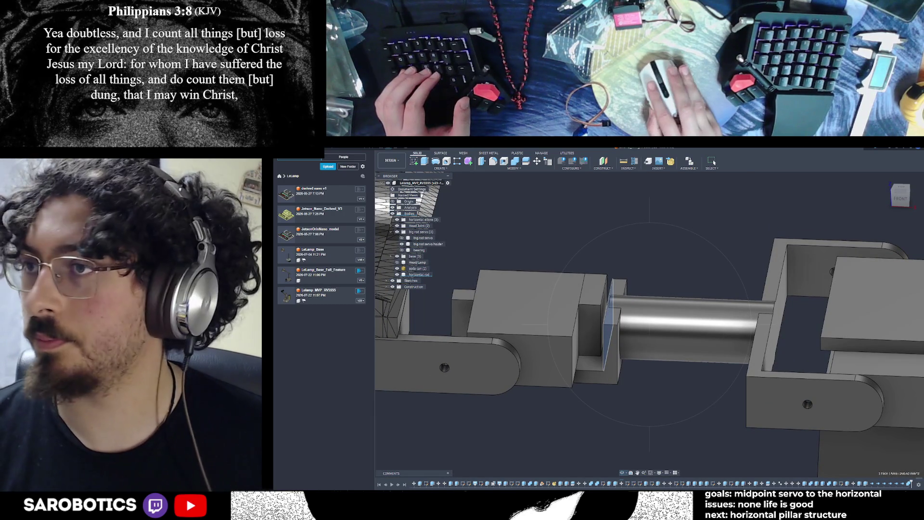
{"action": "scroll", "coordinate": [776, 272], "scroll_direction": "down", "scroll_amount": 6}
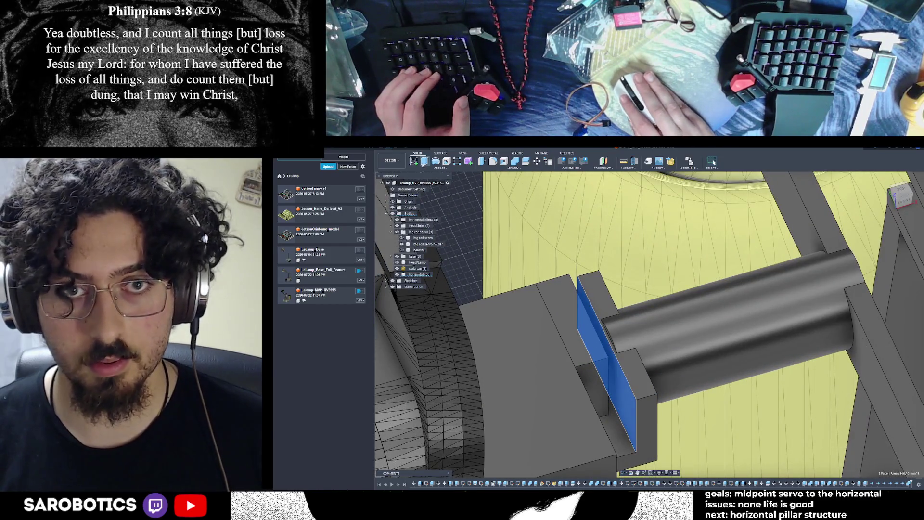
{"action": "type", "text": "e"}
{"action": "type", "text": "1"}
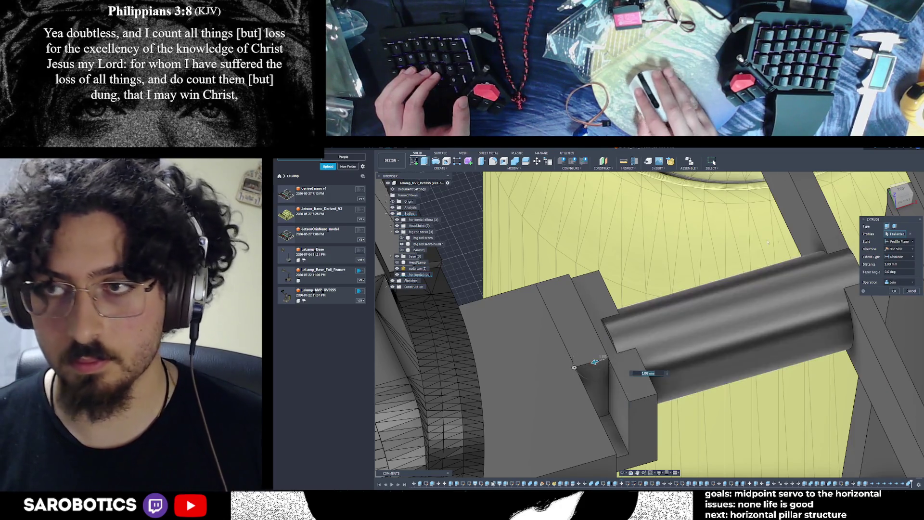
{"action": "left_click", "coordinate": [904, 200]}
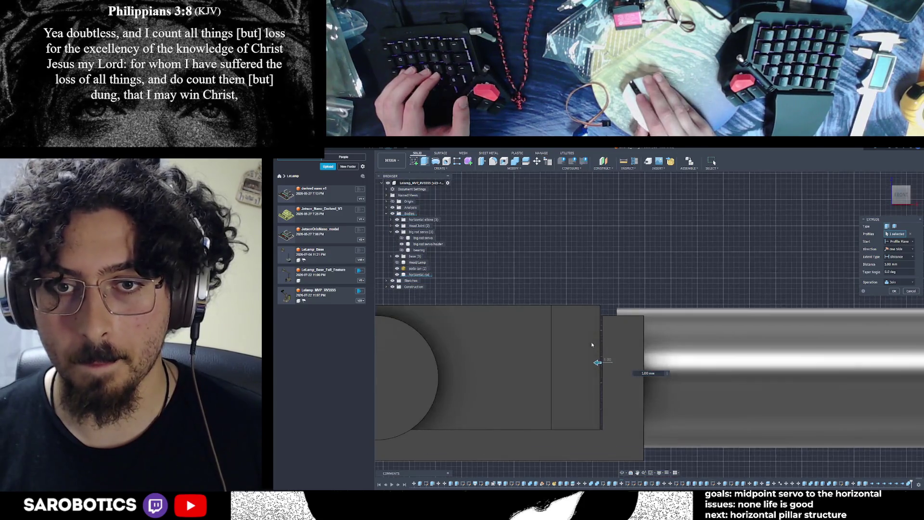
{"action": "scroll", "coordinate": [611, 366], "scroll_direction": "down", "scroll_amount": 2}
{"action": "left_click_drag", "start_coordinate": [604, 371], "coordinate": [611, 371]}
{"action": "middle_click_drag", "start_coordinate": [611, 370], "coordinate": [780, 304], "text": "shift"}
{"action": "left_click", "coordinate": [900, 257]}
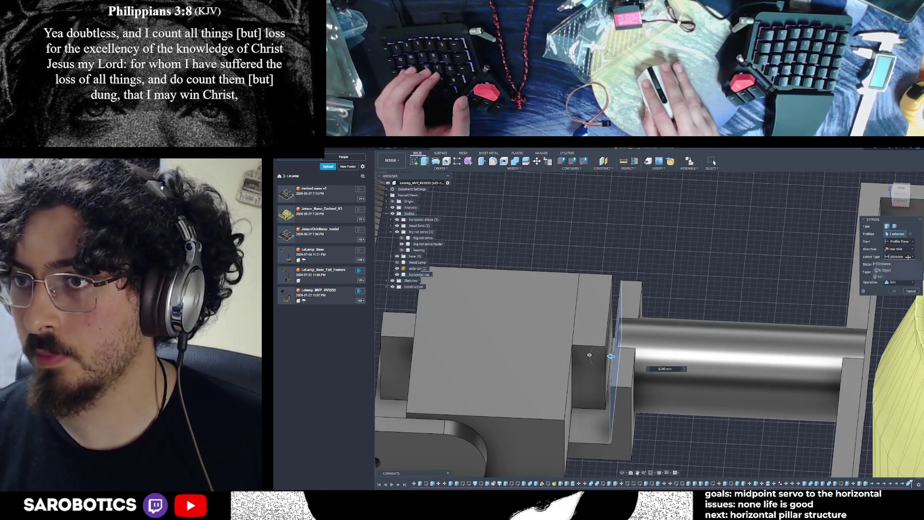